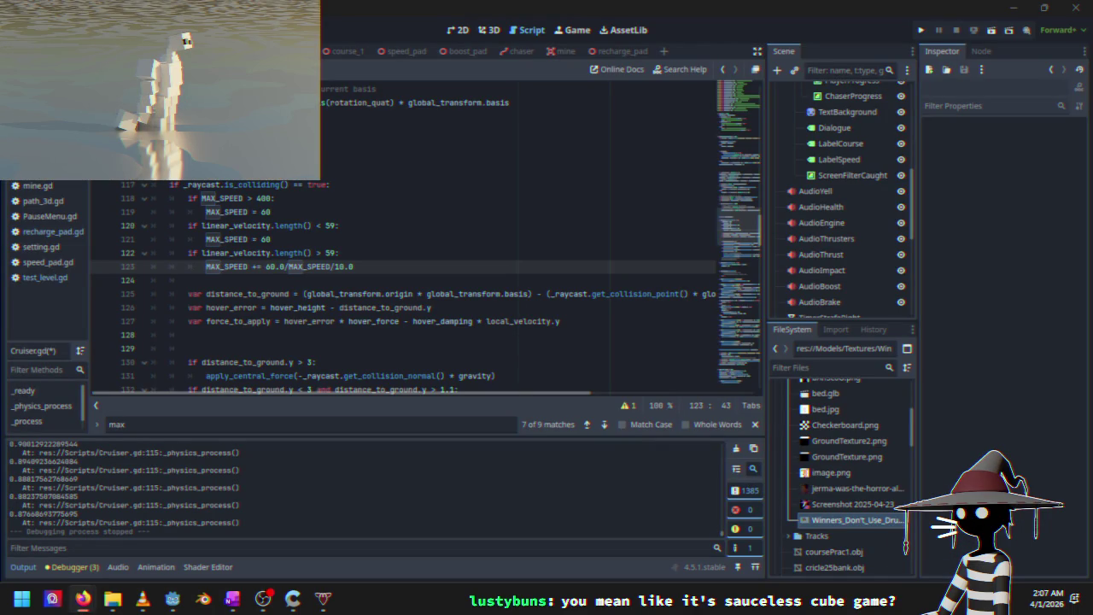
Run the project from the Godot editor and start a Time Trials race
click(563, 14)
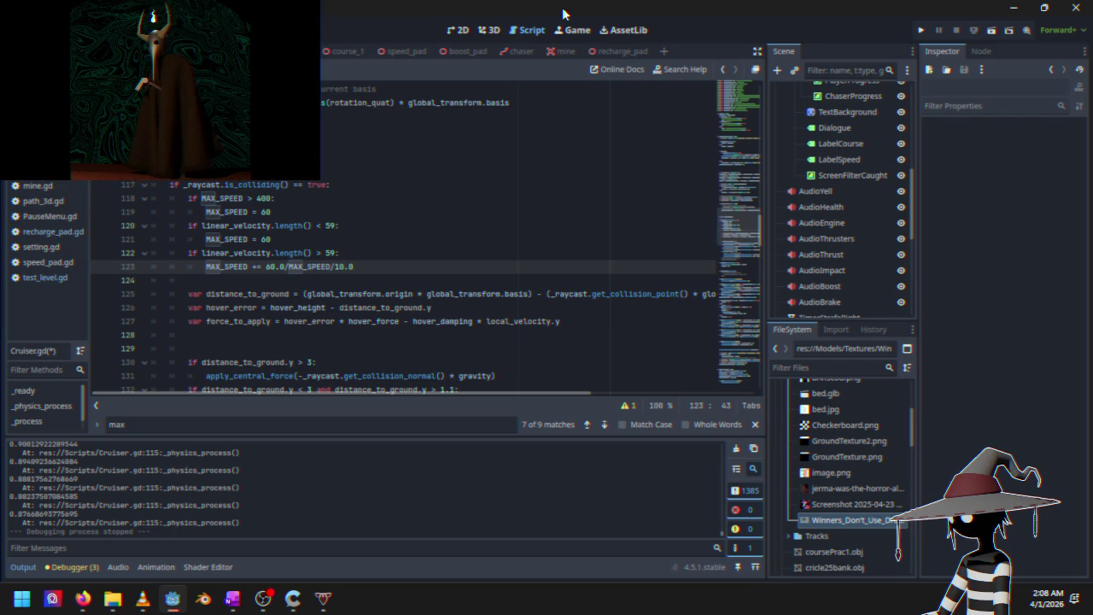
click(919, 30)
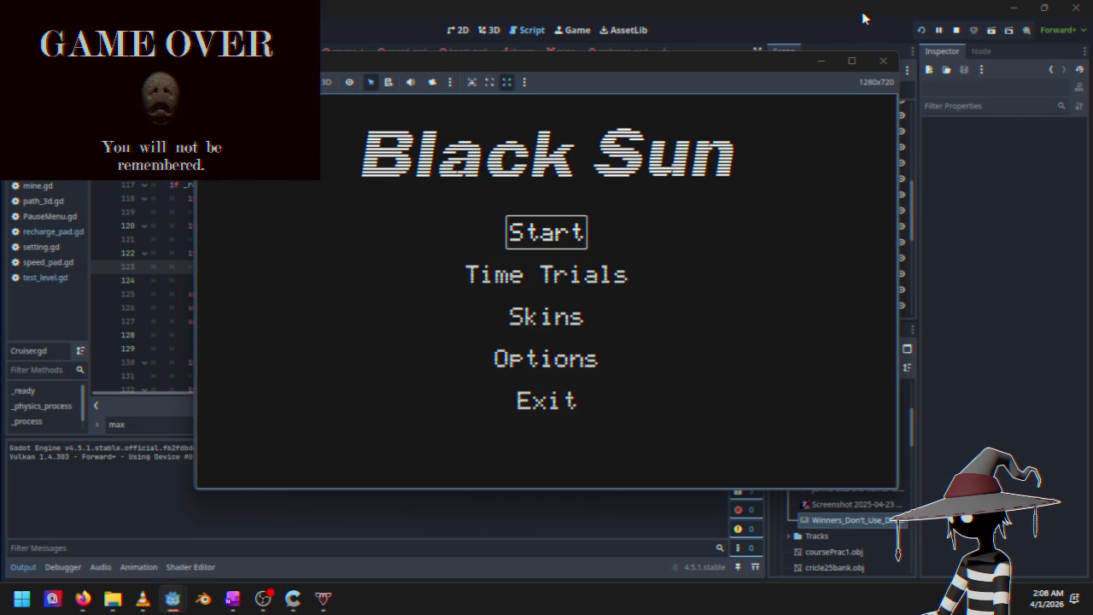
key(Down)
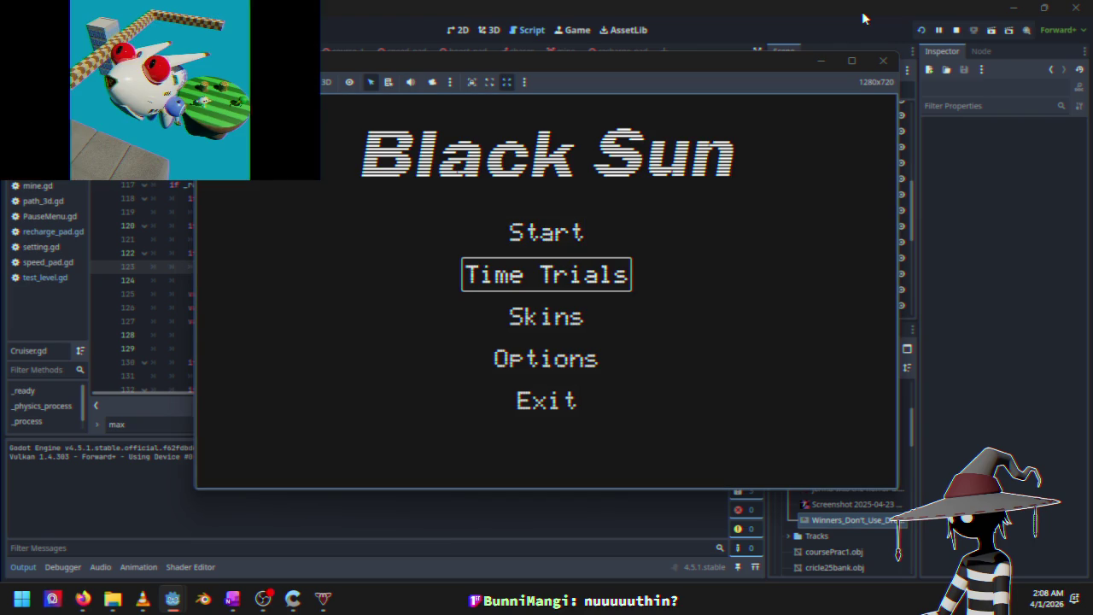
key(Down)
key(Up)
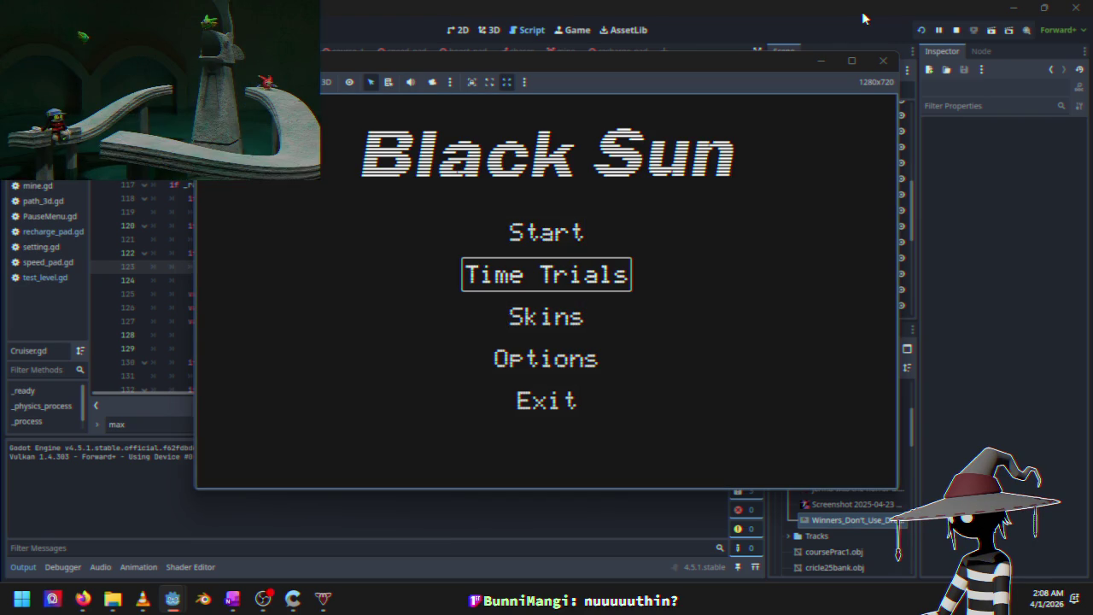
key(Return)
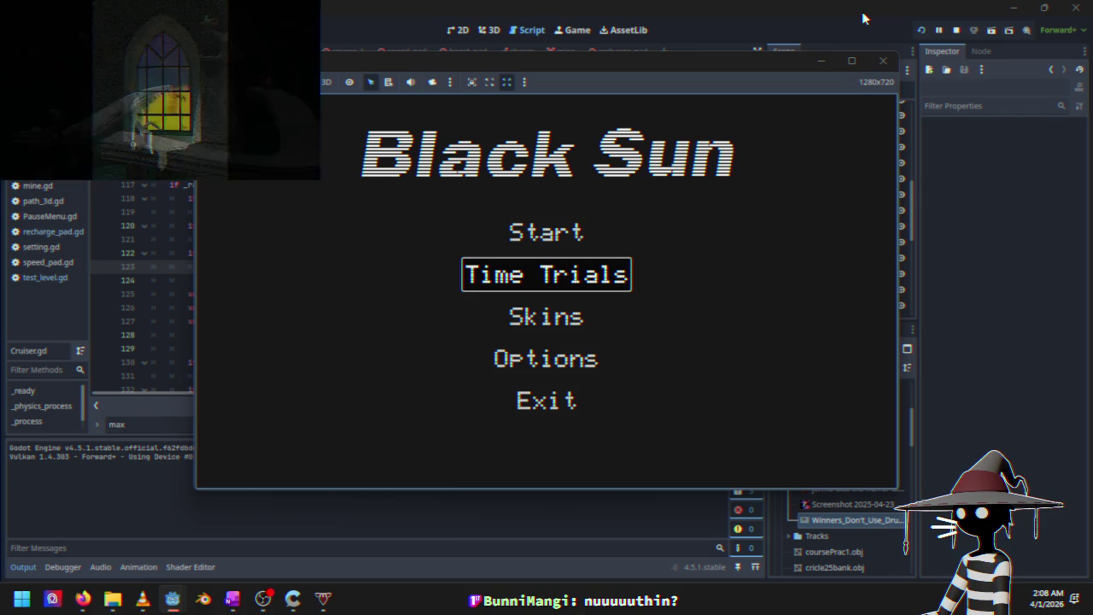
Drive the ship along the Course 1 track, then pause and quit the game
key(w)
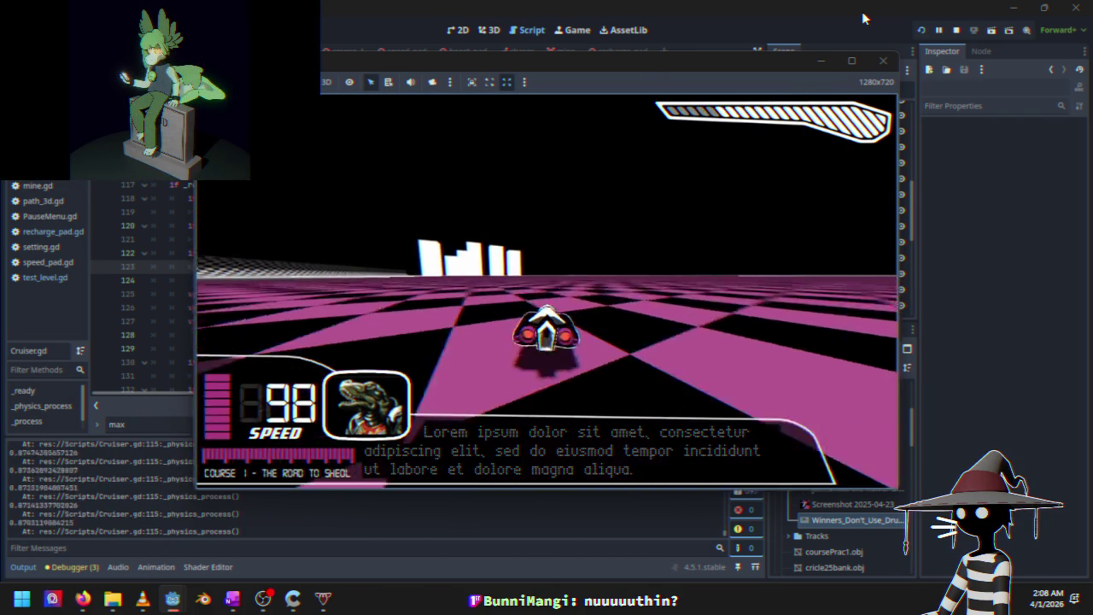
key(d)
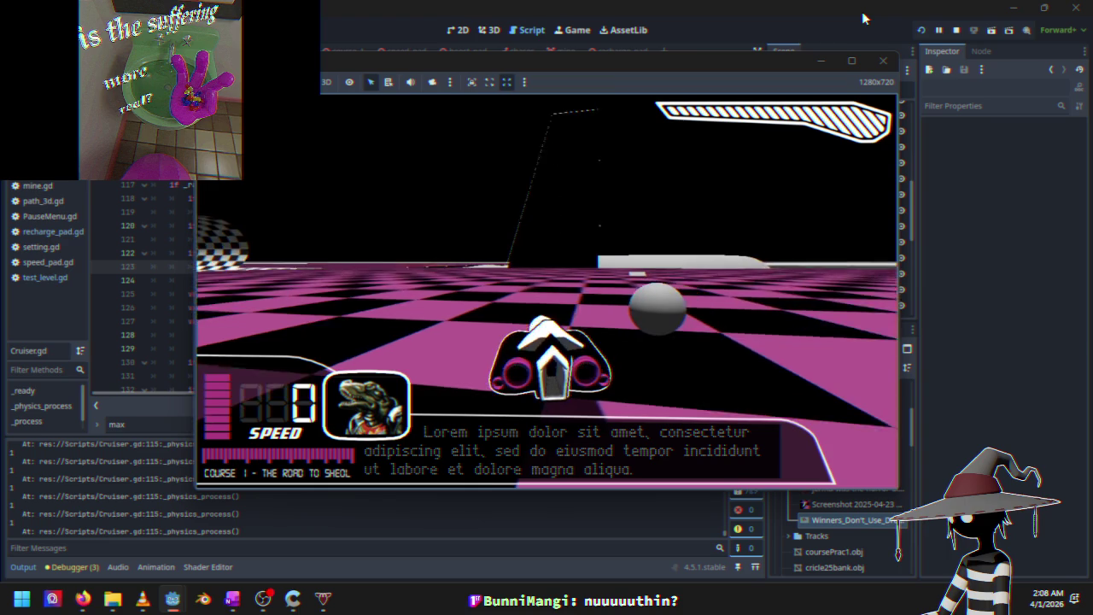
key(w)
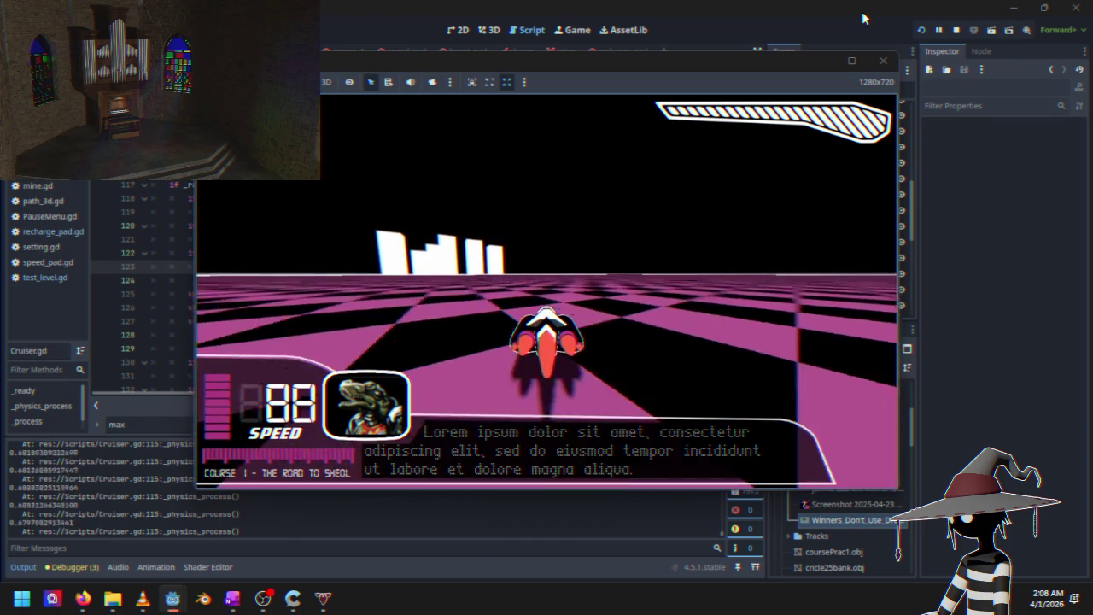
key(Escape)
key(Down)
key(Down)
key(Down)
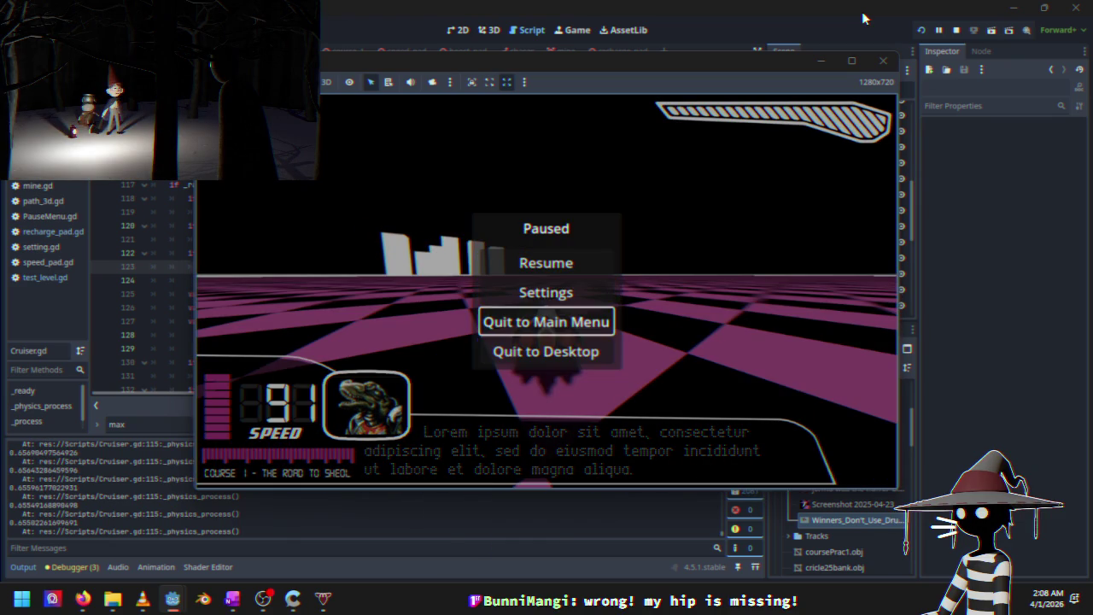
key(Return)
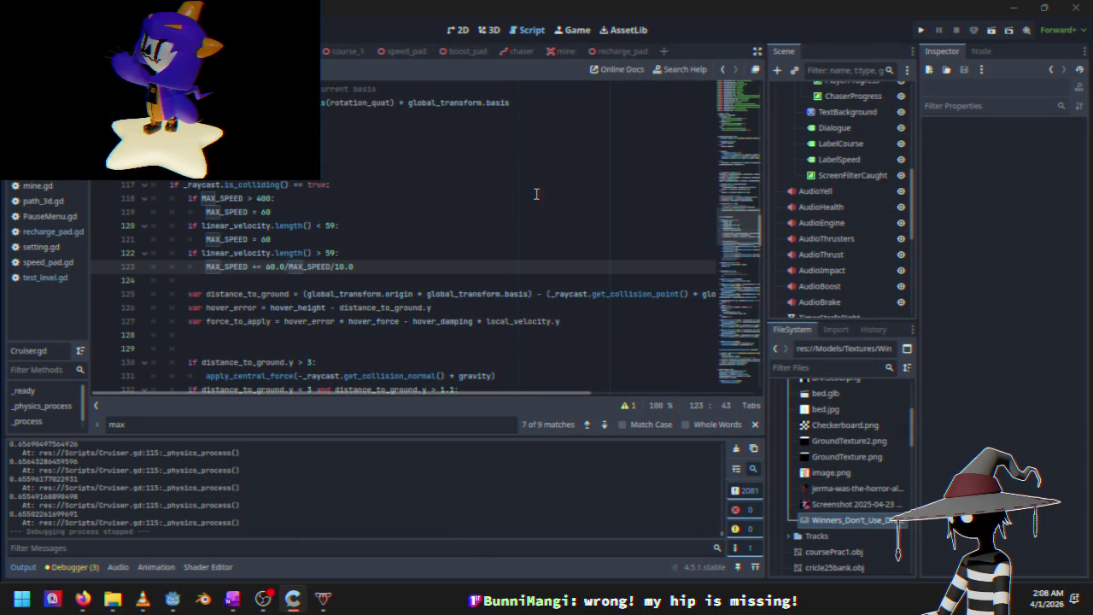
Delete the trailing /10.0 so line 123 reads MAX_SPEED += 60.0/MAX_SPEED
click(483, 266)
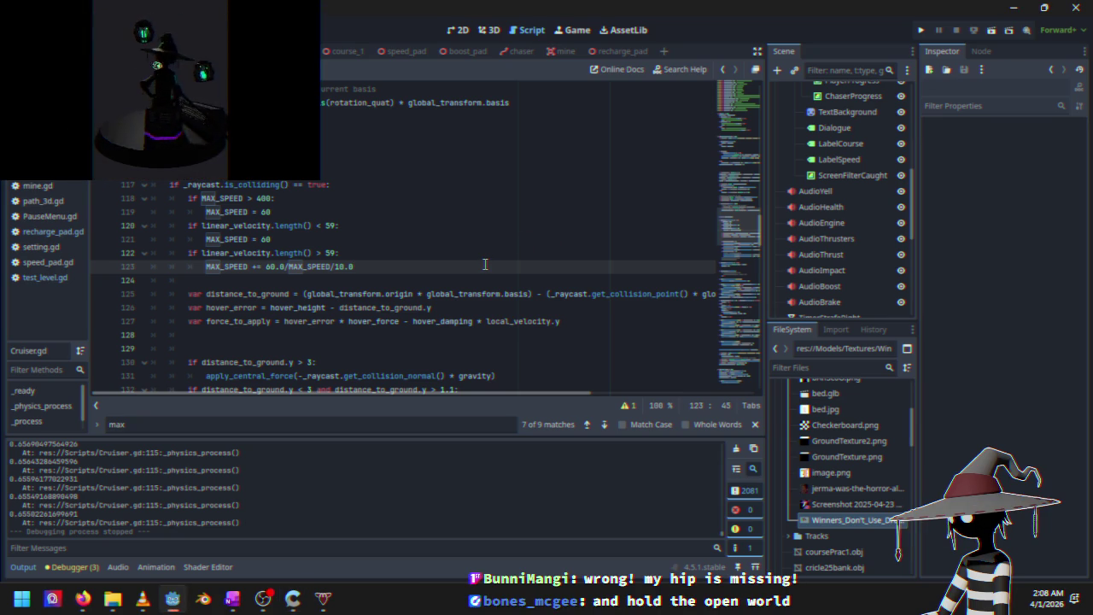
key(BackSpace)
key(BackSpace)
key(BackSpace)
key(BackSpace)
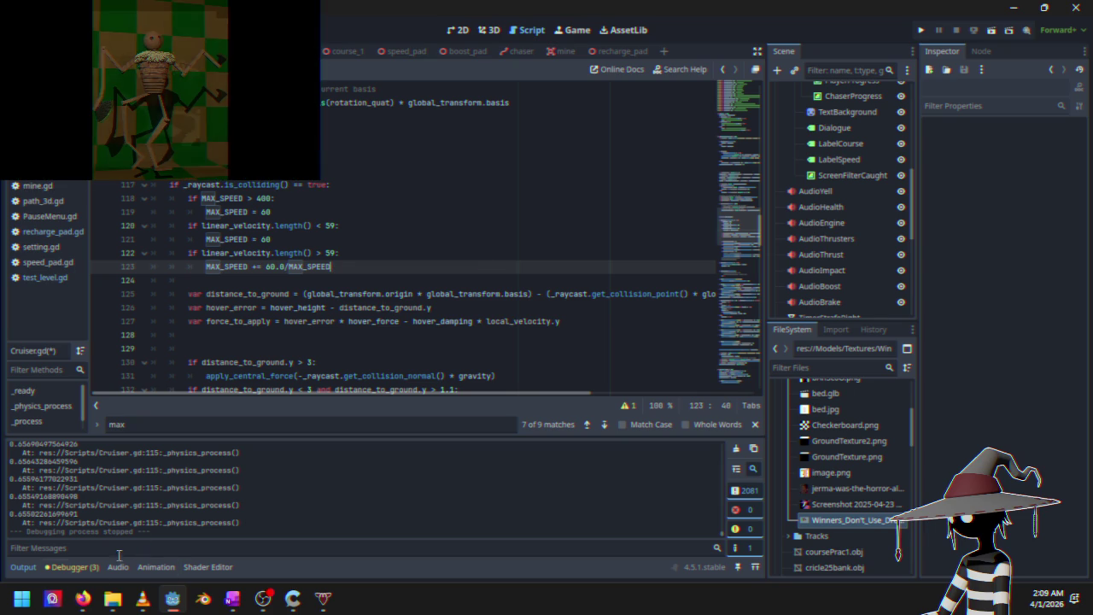
mouse_move(83, 597)
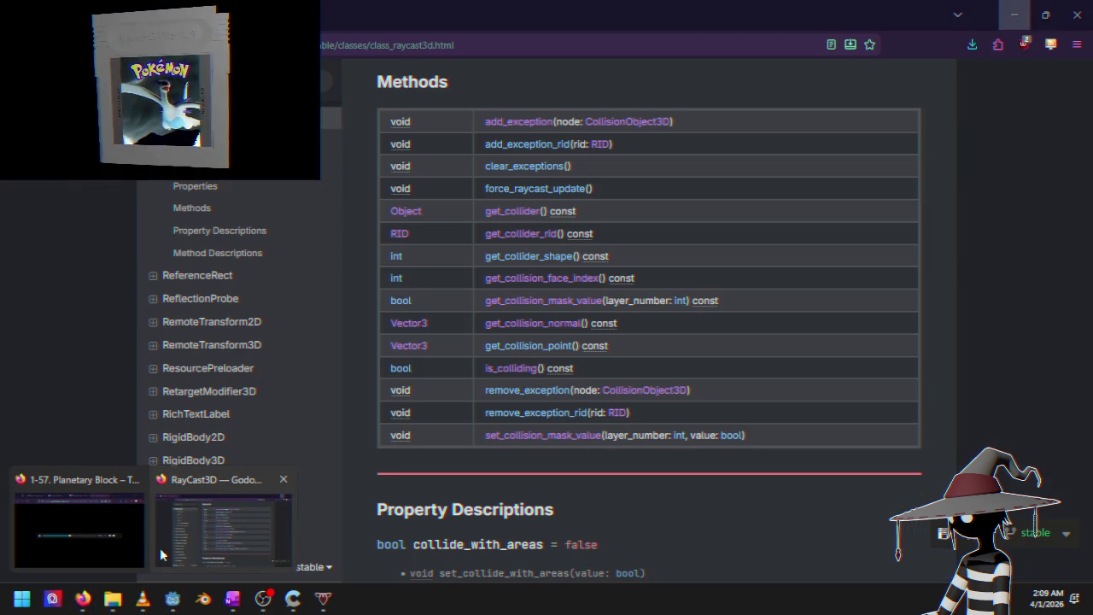
click(160, 555)
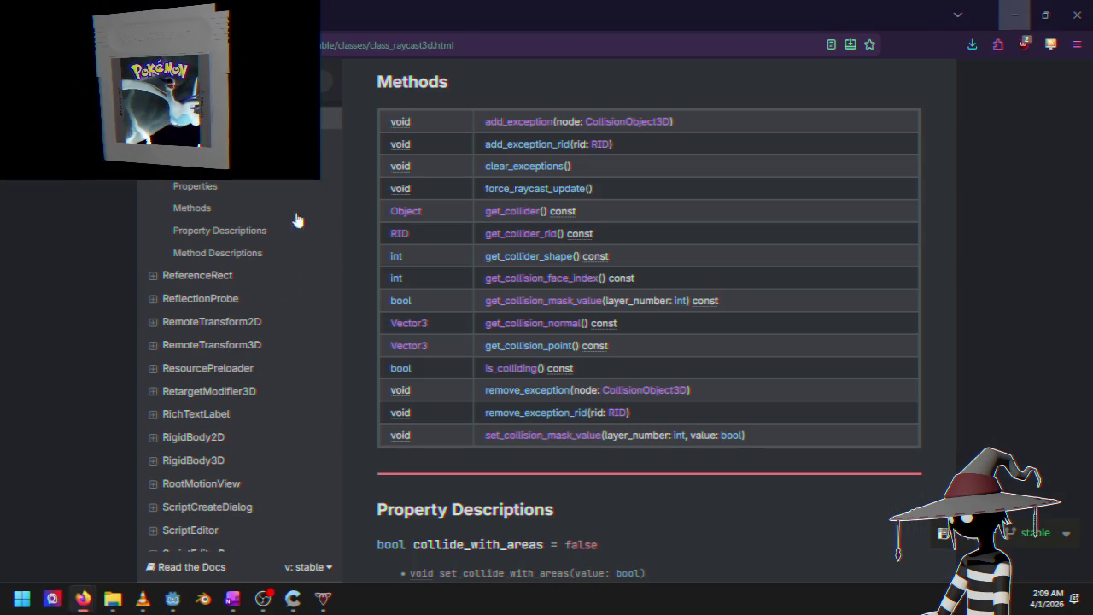
Search the web for Desmos in a new tab and open its graphing calculator
key(ctrl+t)
key(ctrl+v)
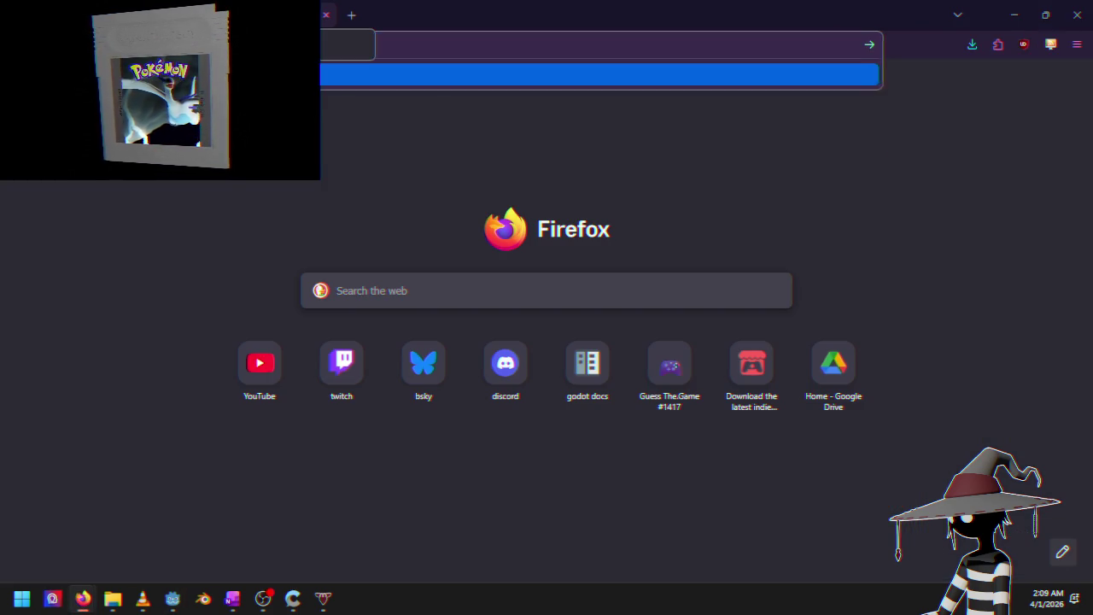
key(Return)
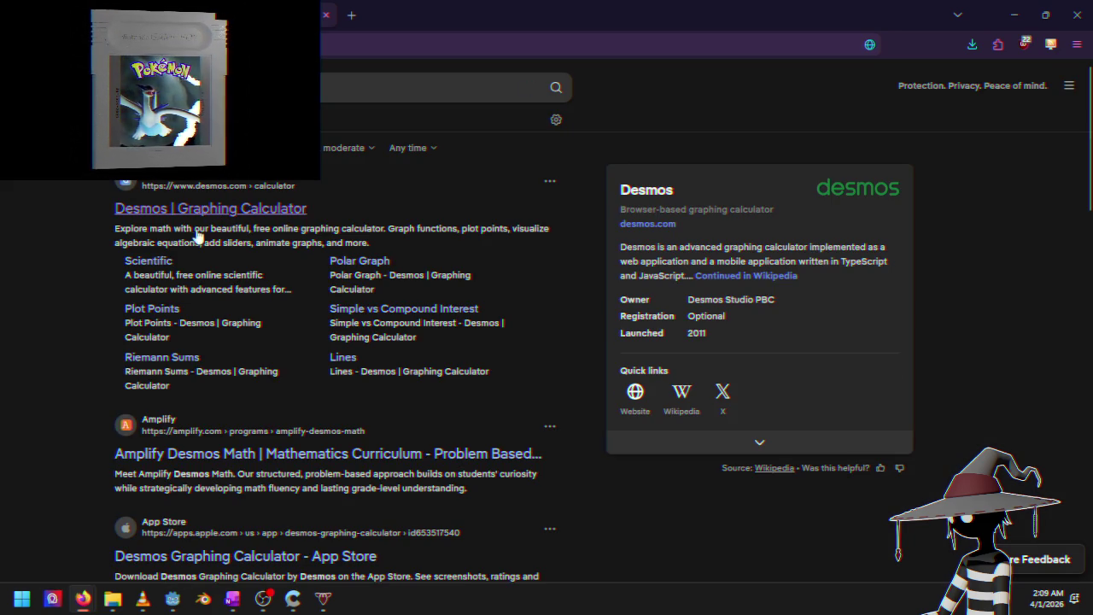
click(181, 211)
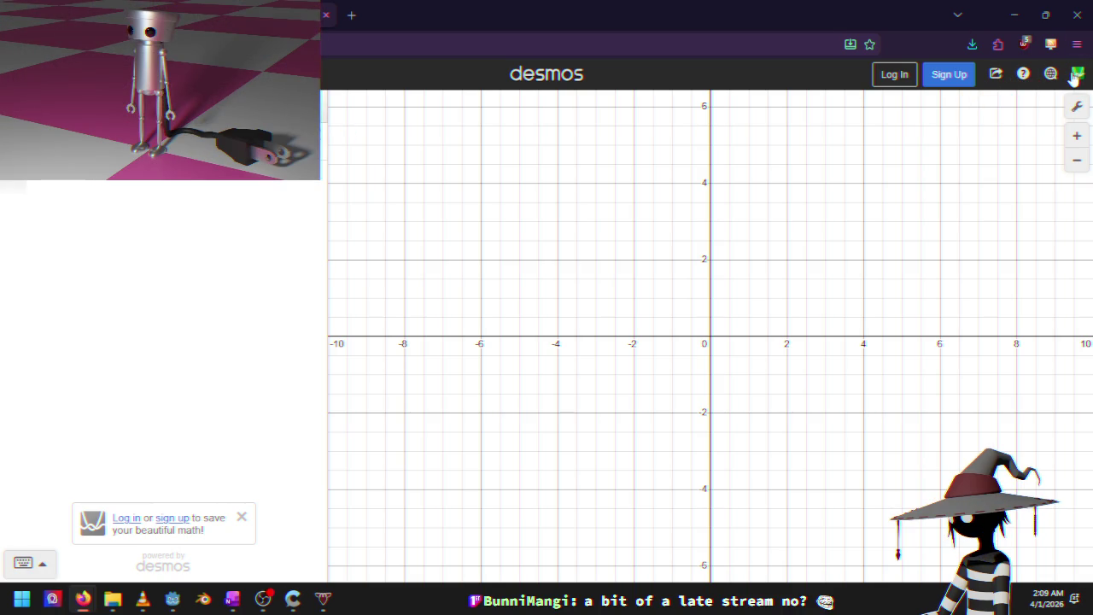
click(1076, 74)
Dismiss the calculator list and sign-up reminder, then plot an expression in x
click(1077, 74)
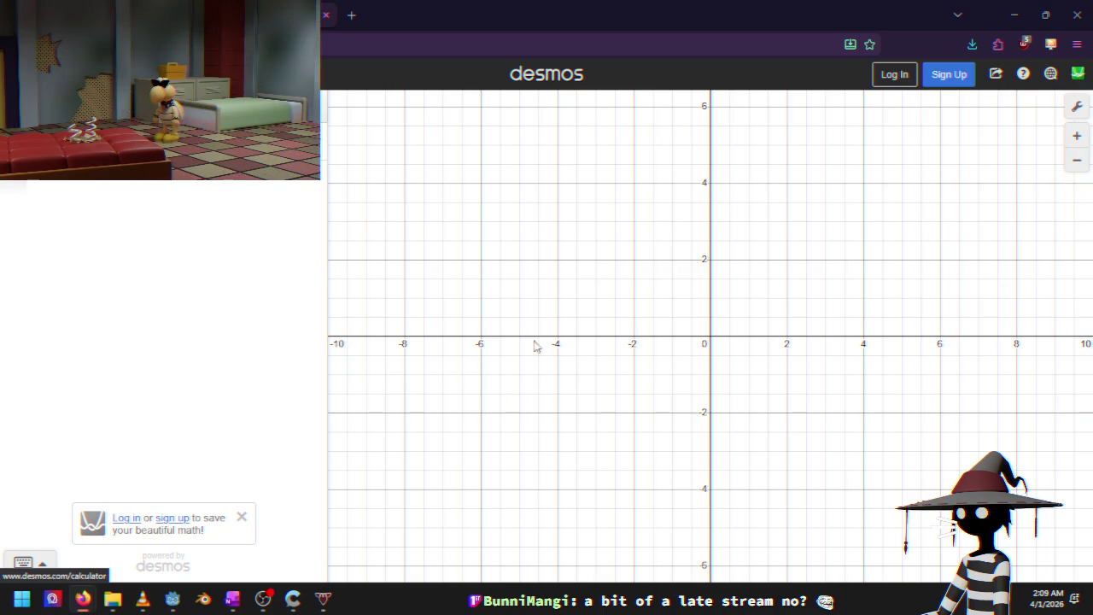
click(240, 519)
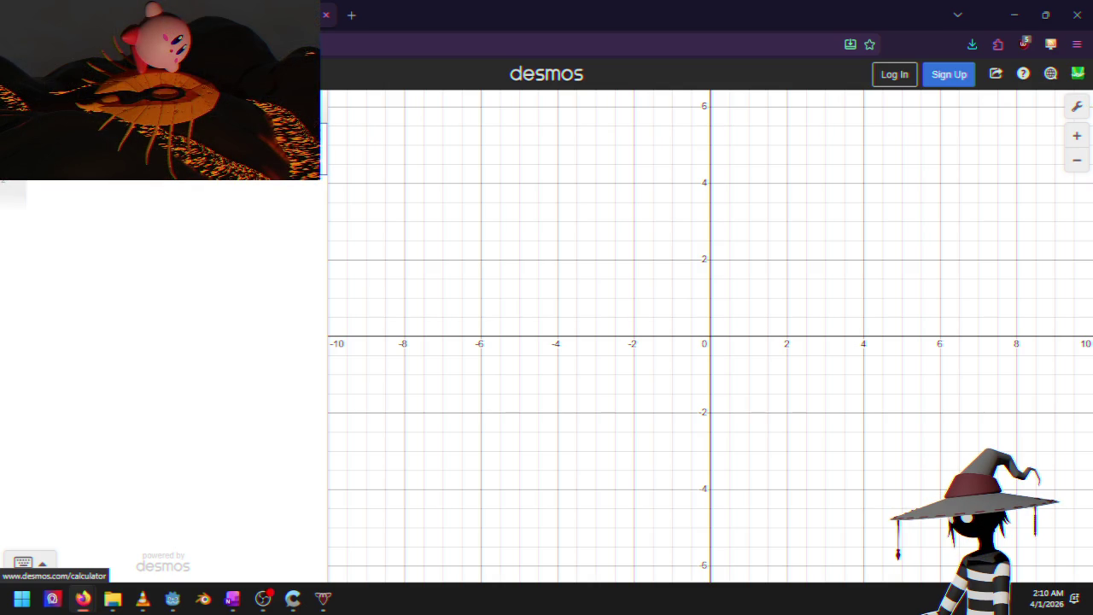
text(x)
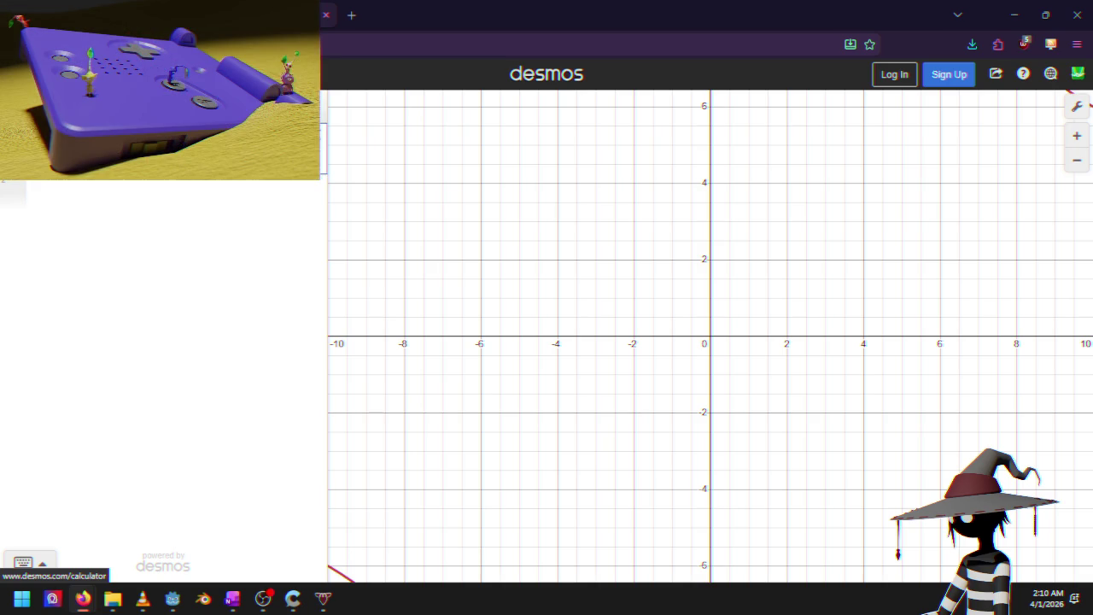
scroll(824, 316, down, 5)
scroll(791, 350, down, 3)
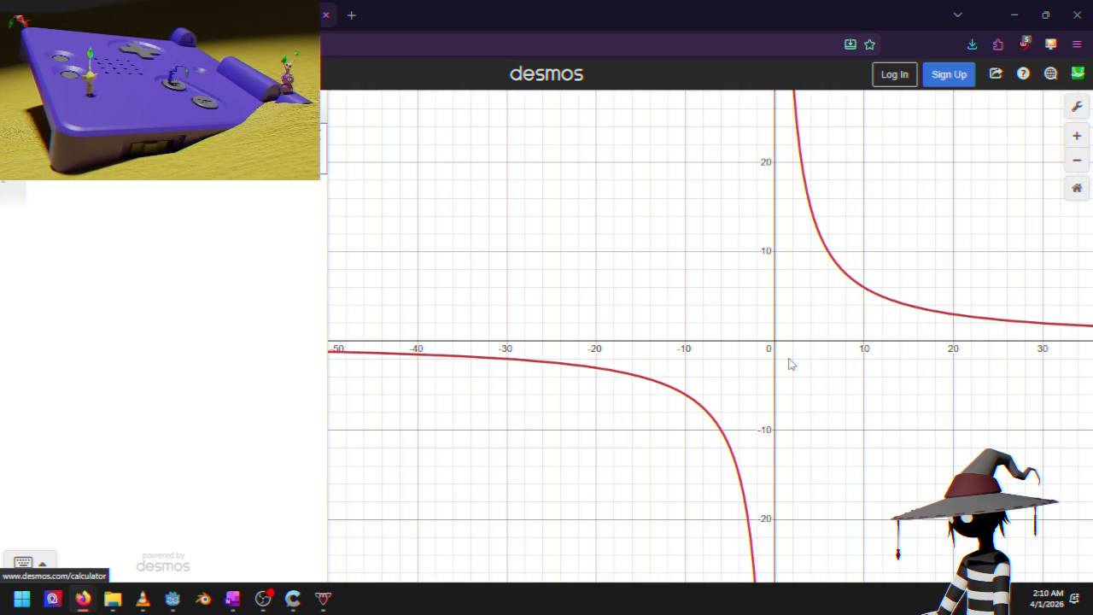
scroll(790, 365, down, 1)
scroll(790, 365, down, 1)
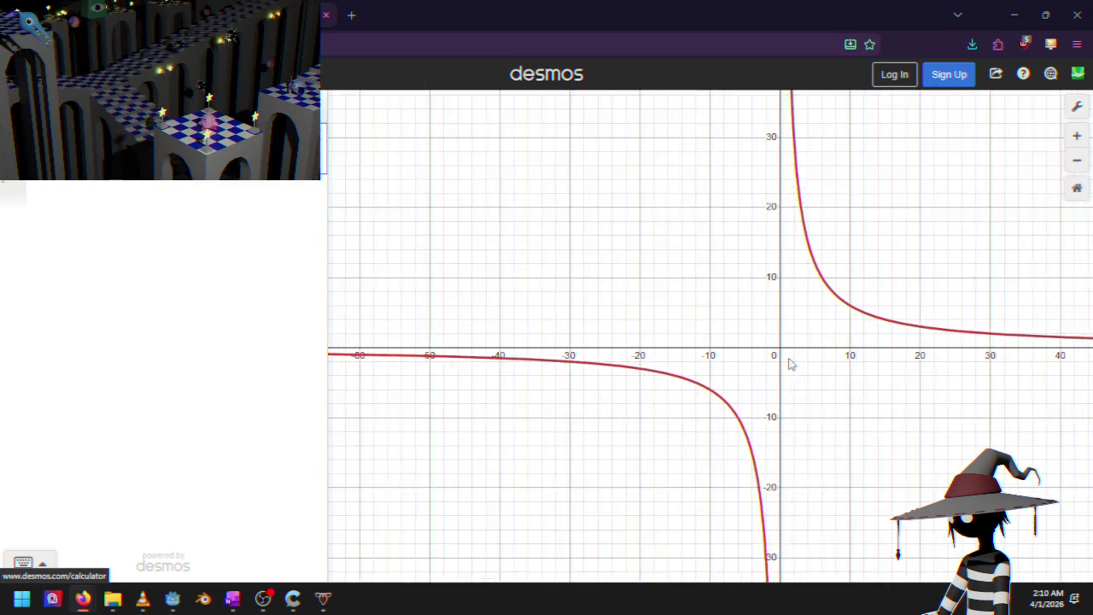
scroll(790, 364, up, 2)
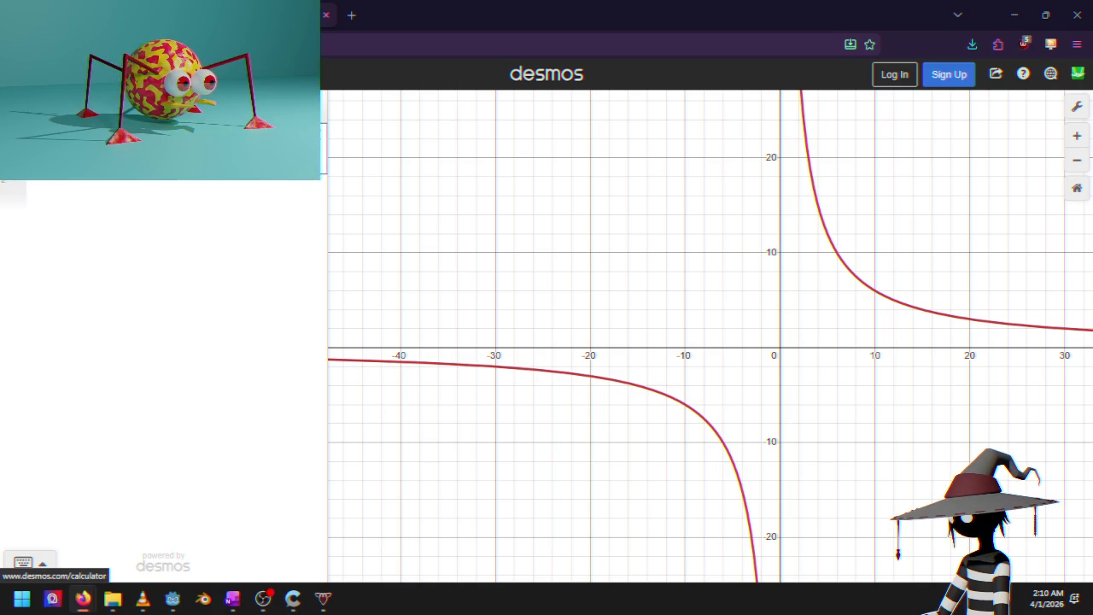
Erase and restore the plotted expression, finally clearing it for a new formula
key(BackSpace)
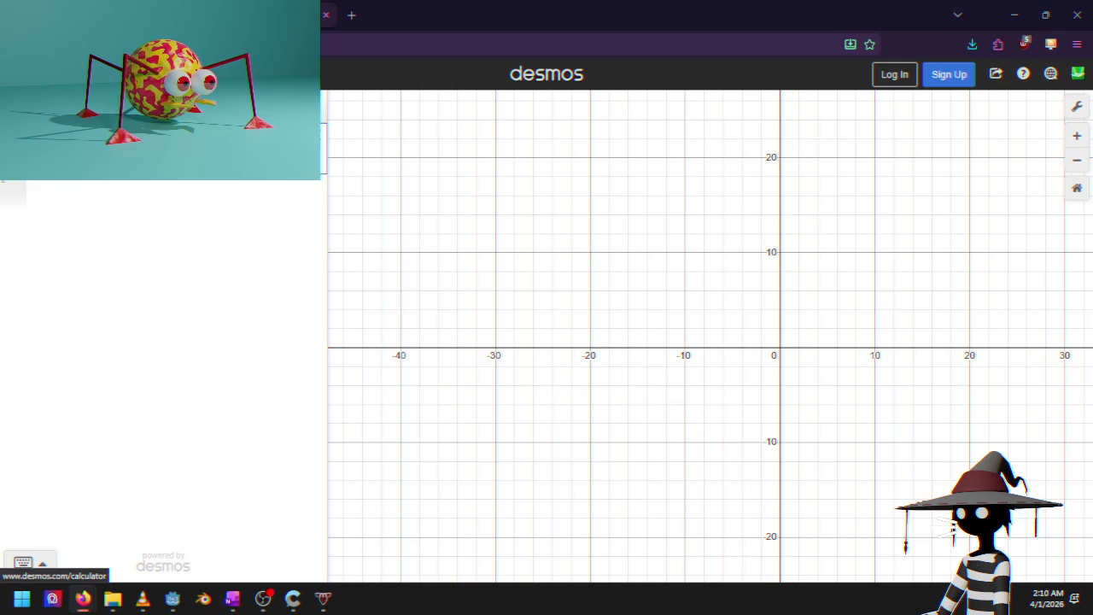
key(ctrl+z)
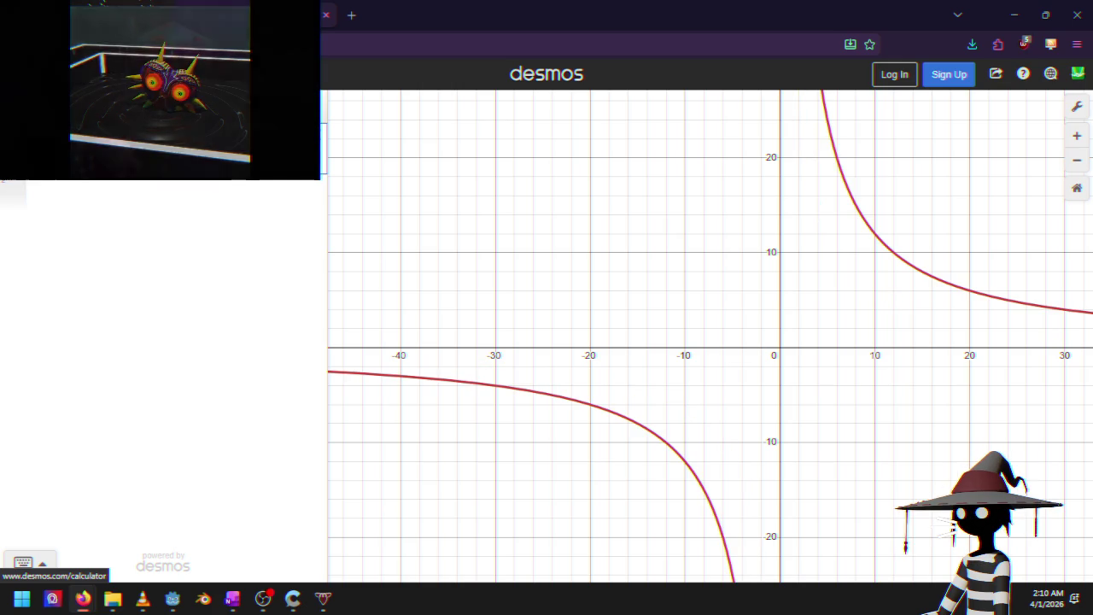
key(BackSpace)
key(ctrl+z)
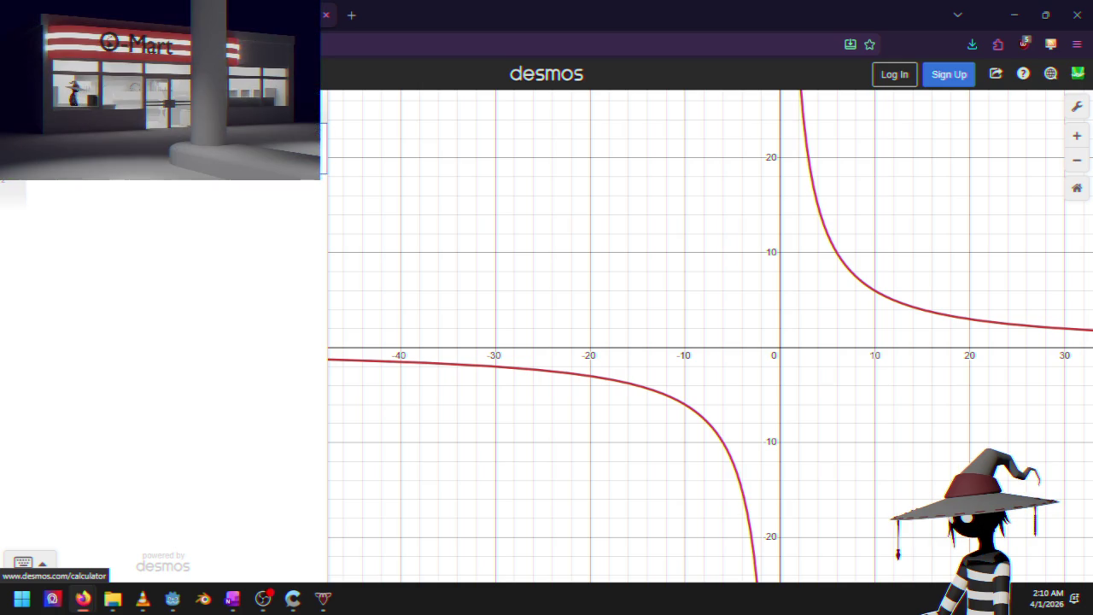
key(ctrl+y)
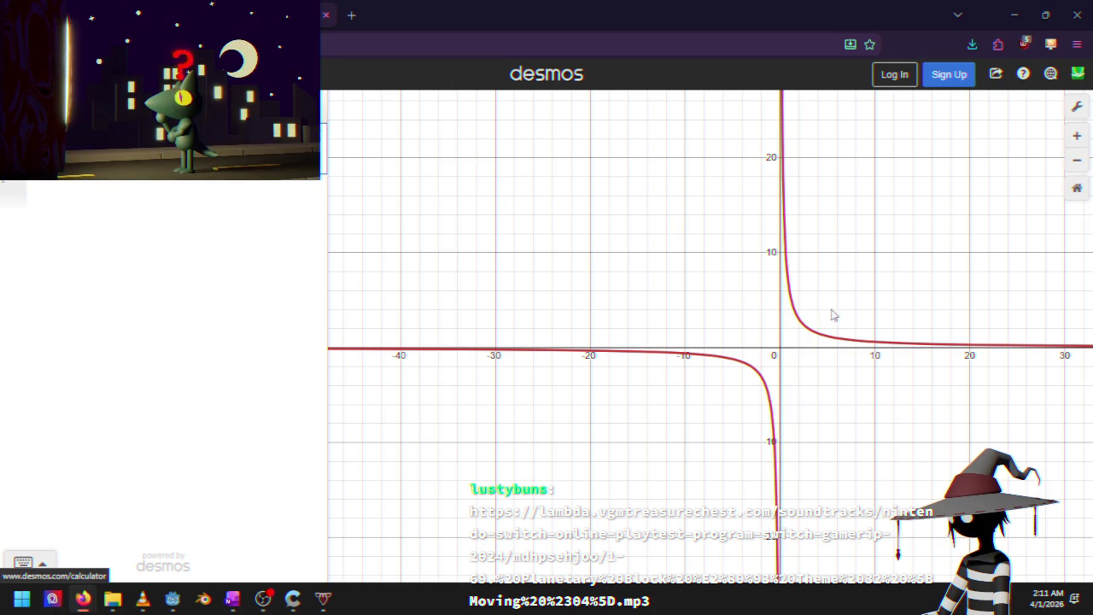
Pan and zoom the empty graph, then briefly visit and close the soundtrack tab
mouse_move(853, 274)
mouse_down()
mouse_move(795, 260)
mouse_move(722, 319)
mouse_up()
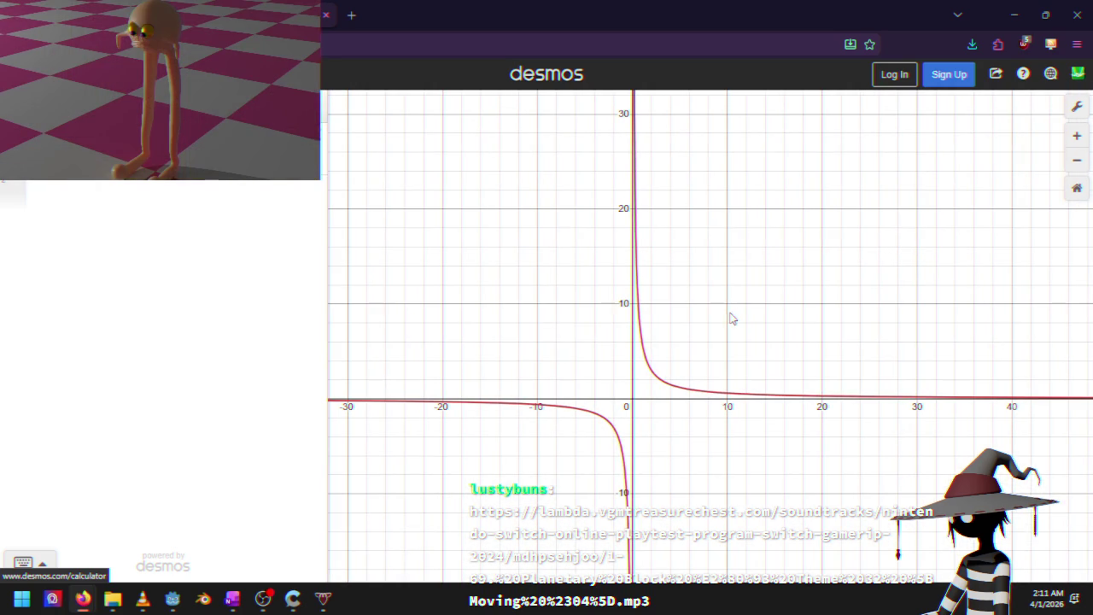
mouse_move(713, 265)
mouse_down()
mouse_move(754, 306)
mouse_move(719, 264)
mouse_move(720, 215)
mouse_up()
mouse_move(739, 298)
mouse_down()
mouse_move(758, 263)
mouse_move(722, 253)
mouse_up()
scroll(708, 274, up, 3)
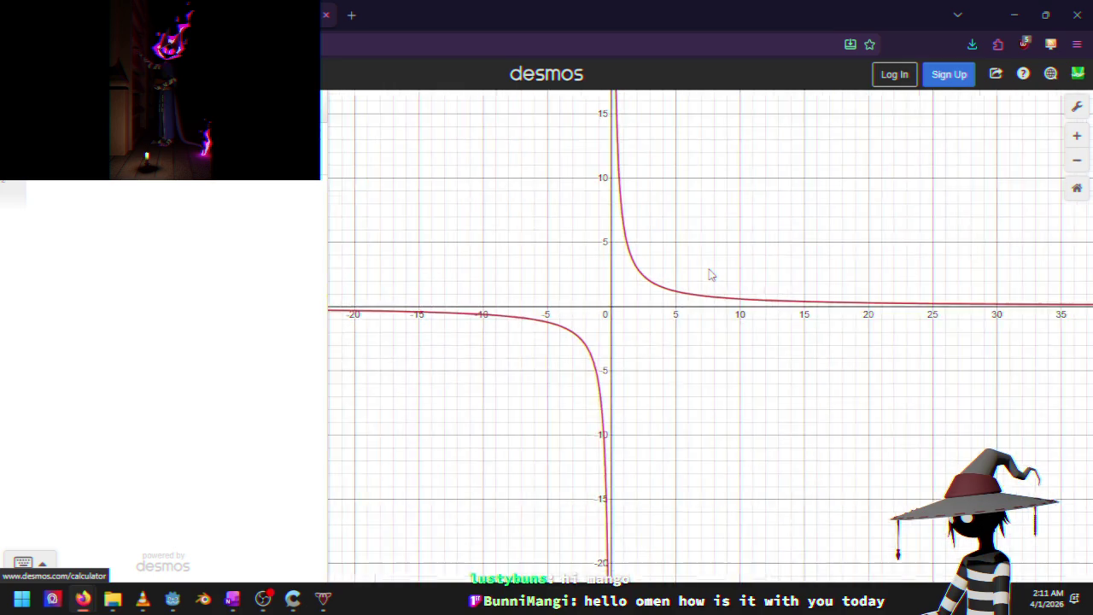
scroll(708, 274, up, 2)
scroll(709, 274, down, 5)
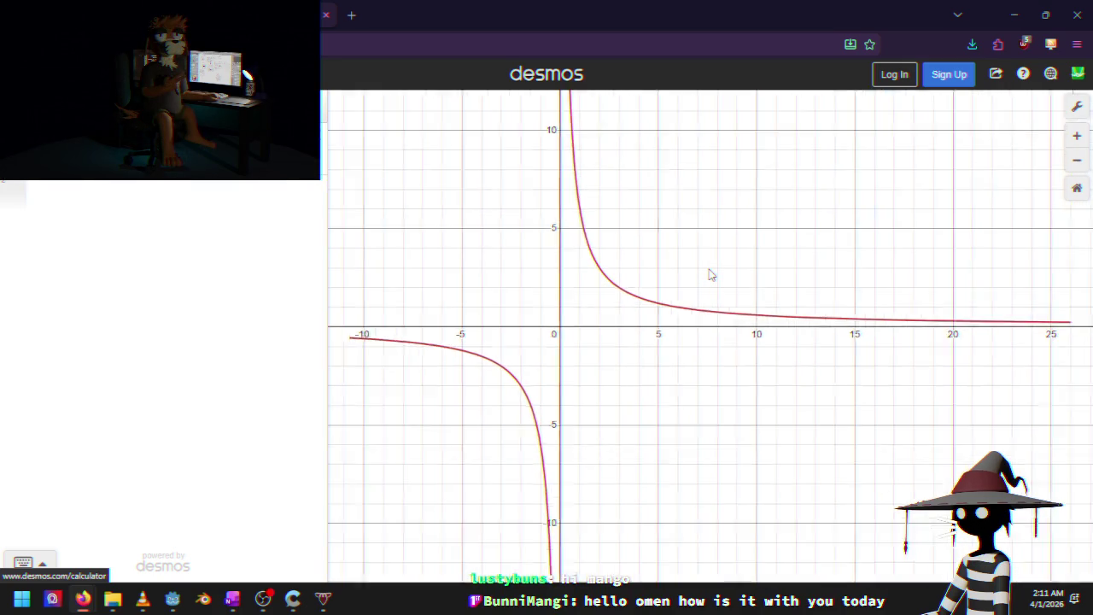
scroll(708, 274, down, 3)
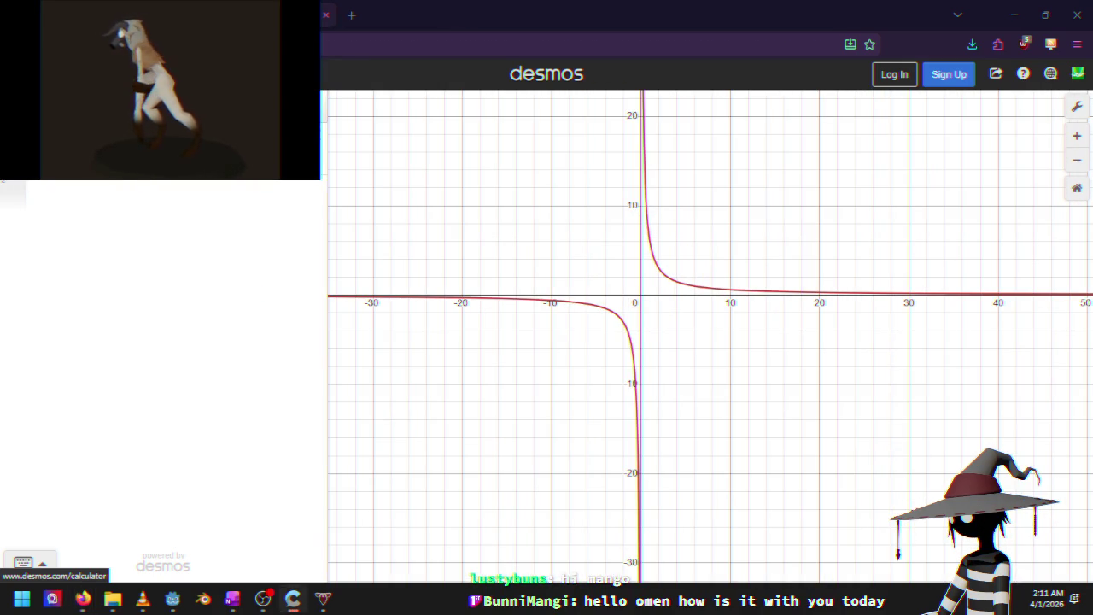
key(ctrl+Tab)
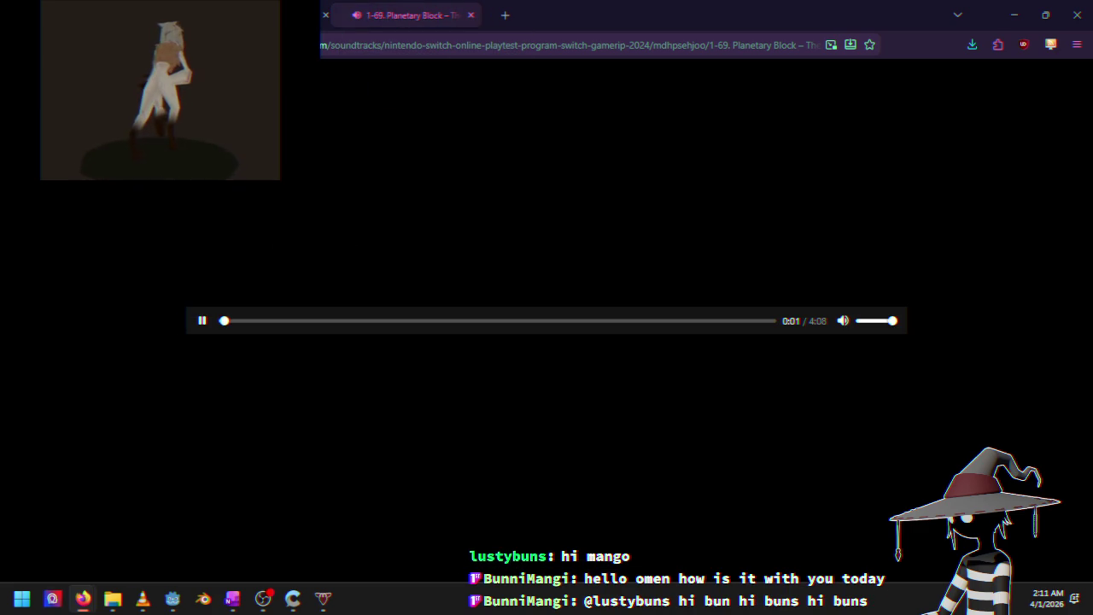
key(ctrl+w)
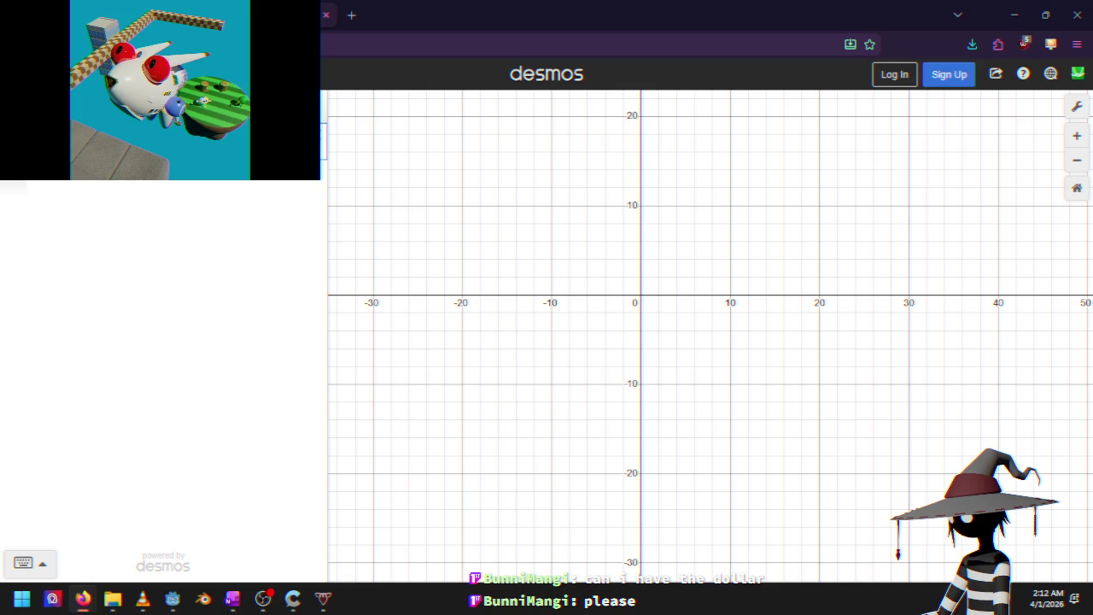
Enter a square root of x expression, trying and removing a minus sign
click(24, 563)
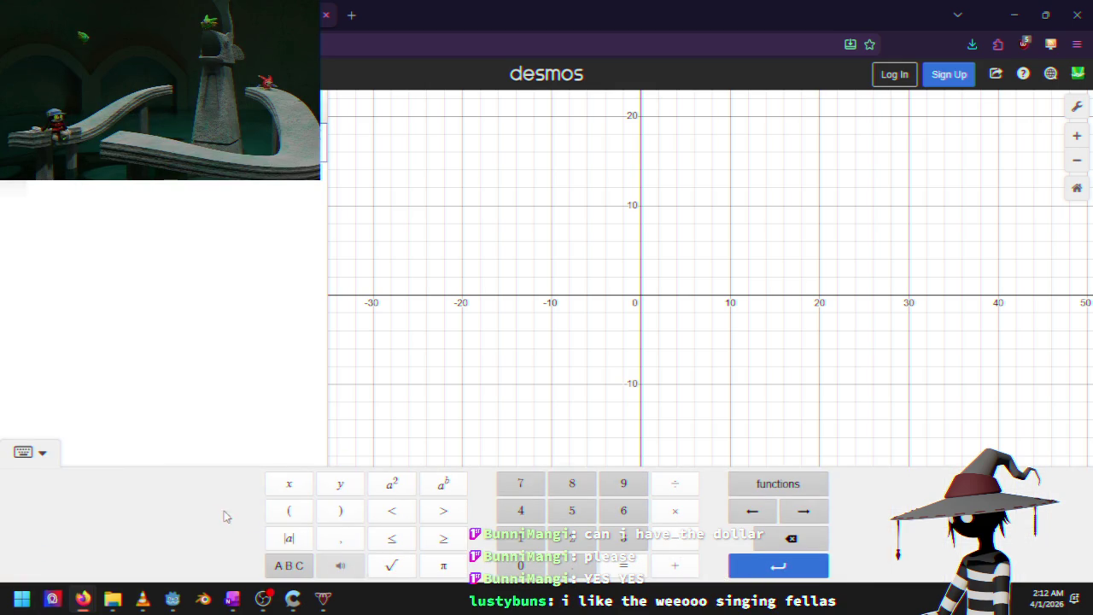
click(39, 454)
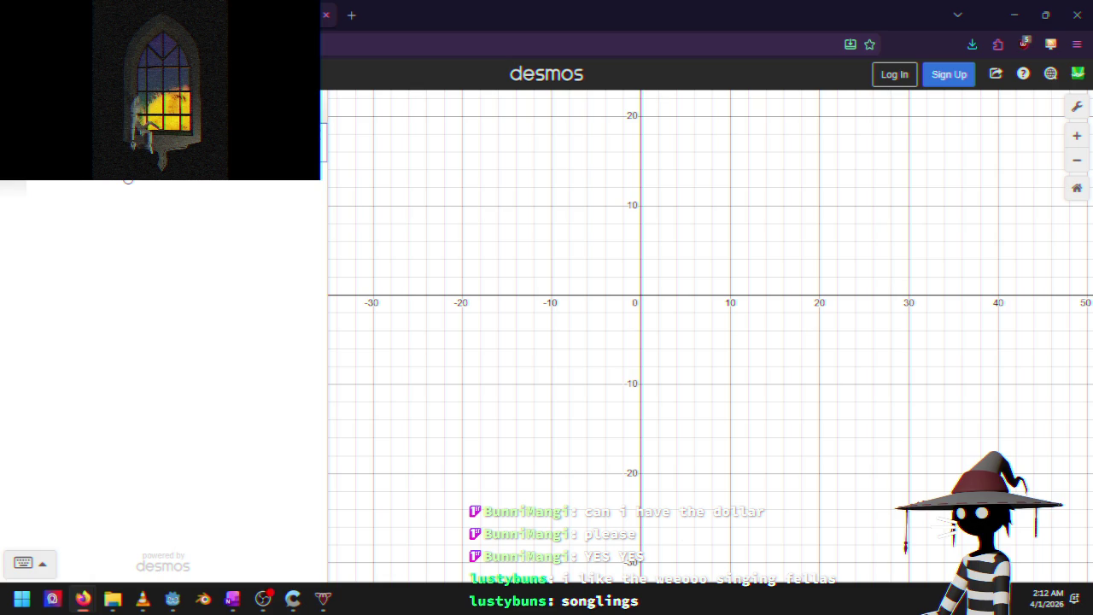
text(x)
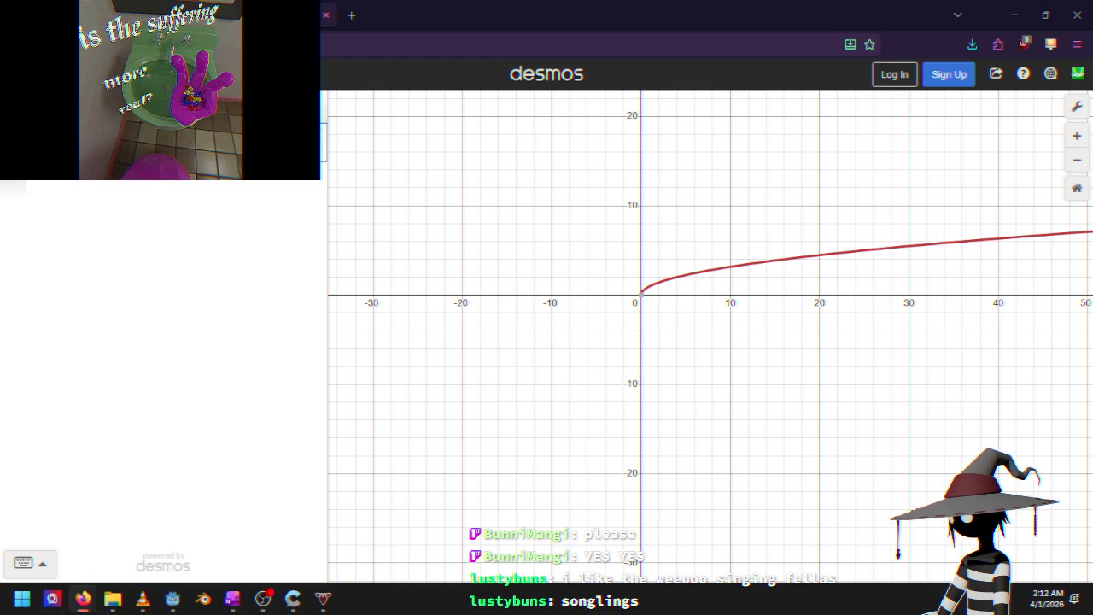
text(-)
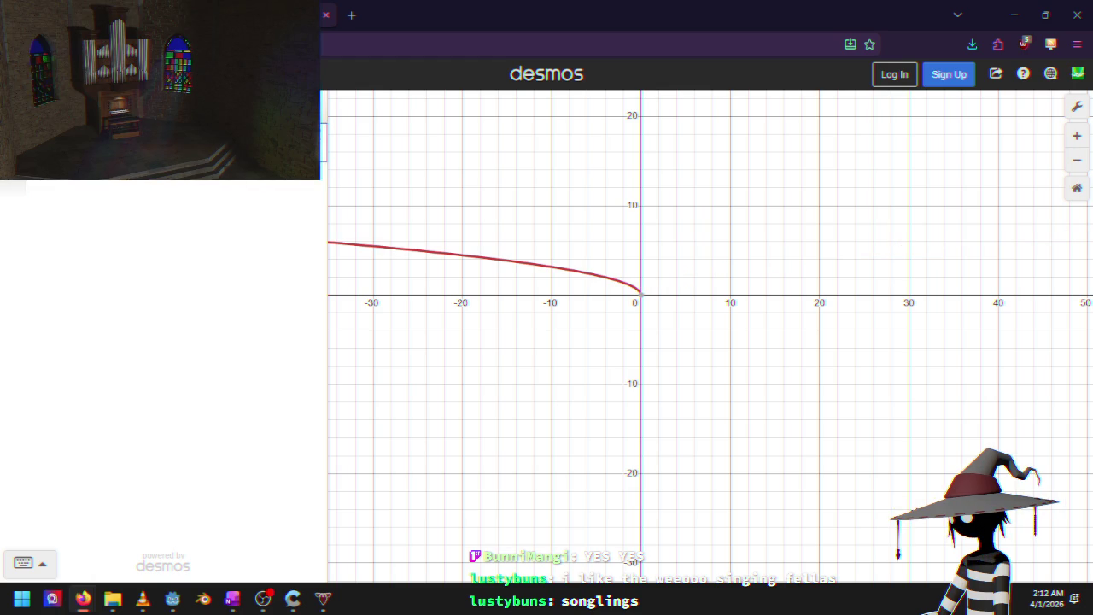
key(BackSpace)
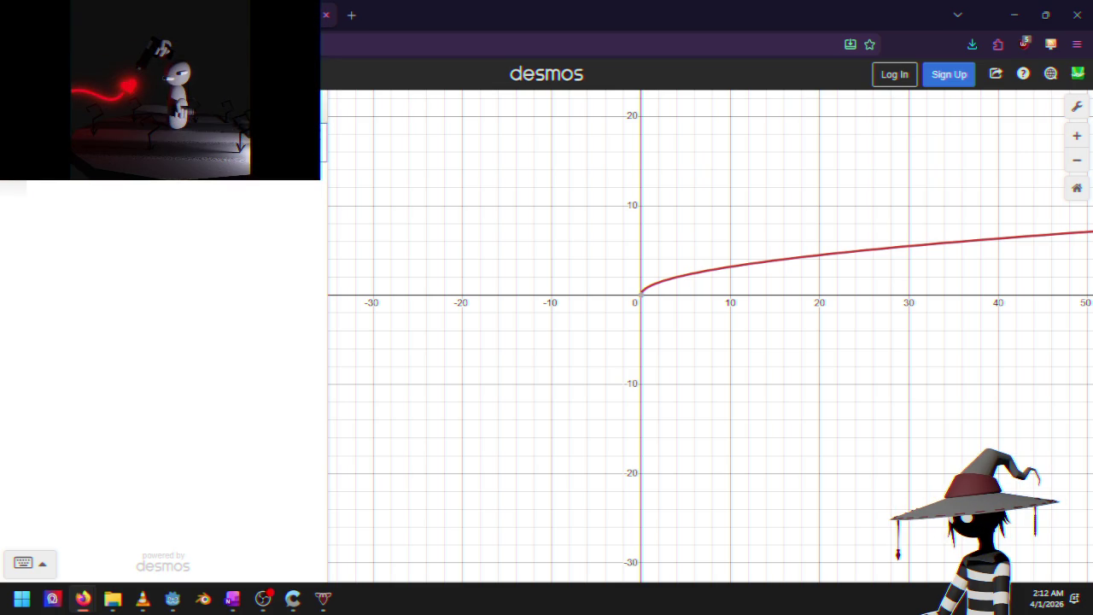
key(BackSpace)
text(x)
key(BackSpace)
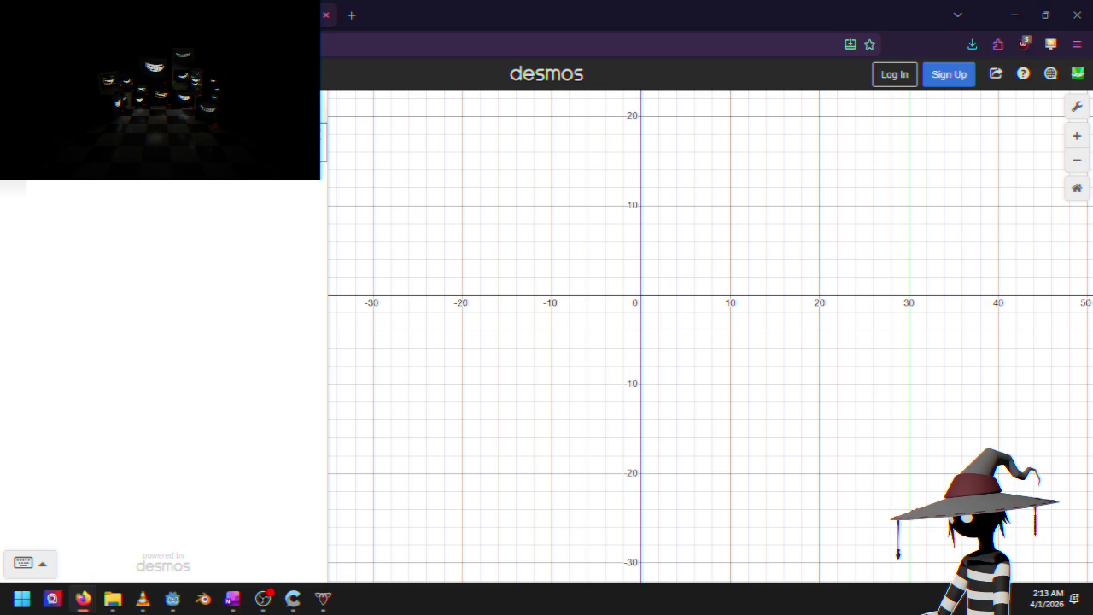
text(x)
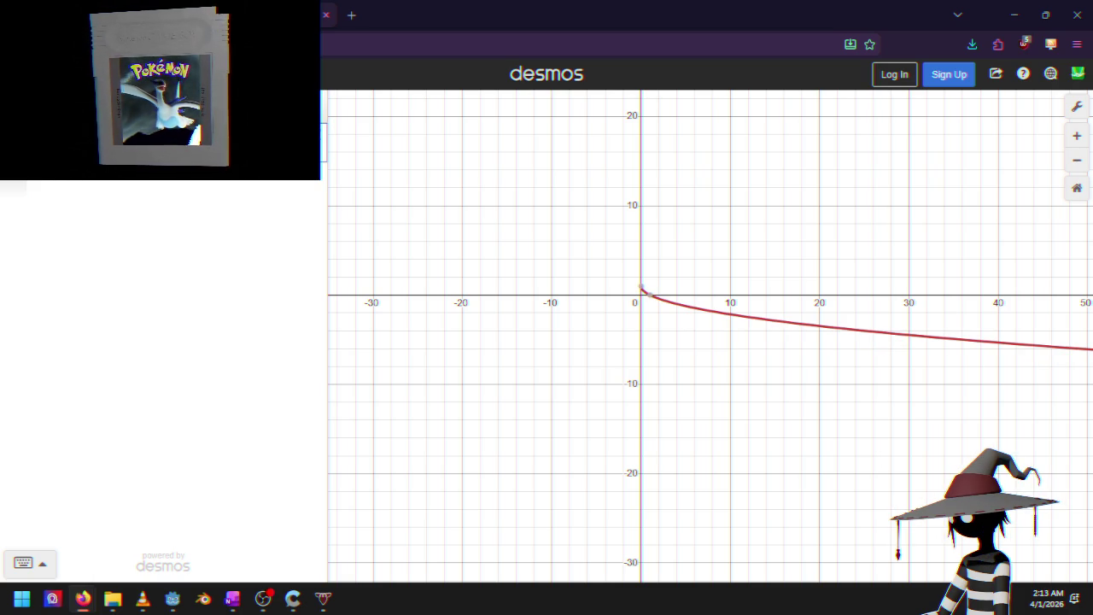
Try scale factors 6 and 5, add +1, and change the divisor to 2
scroll(691, 300, up, 5)
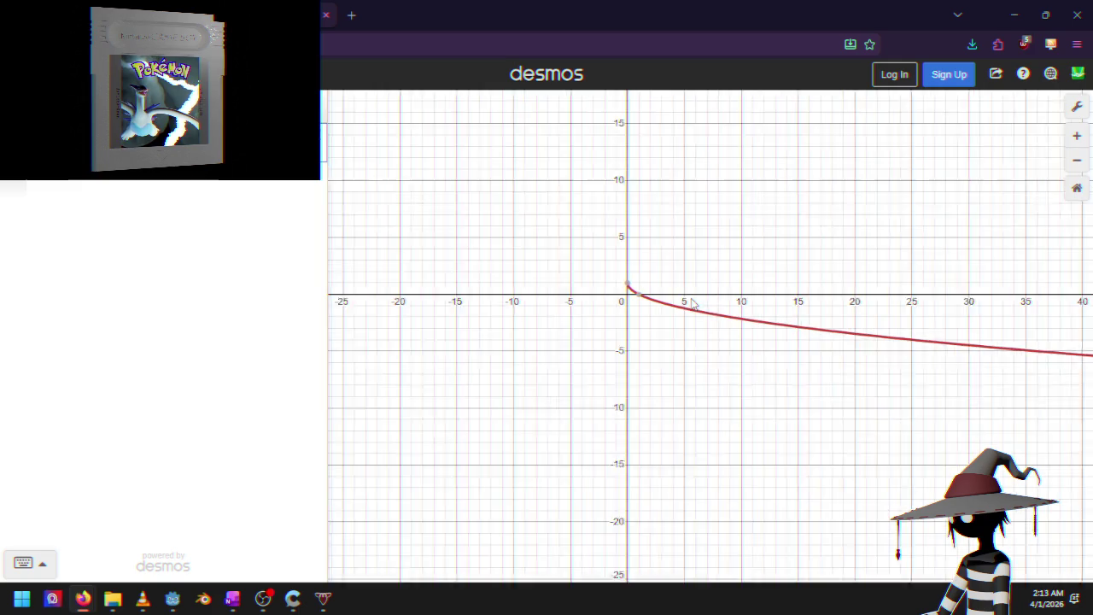
scroll(639, 317, down, 3)
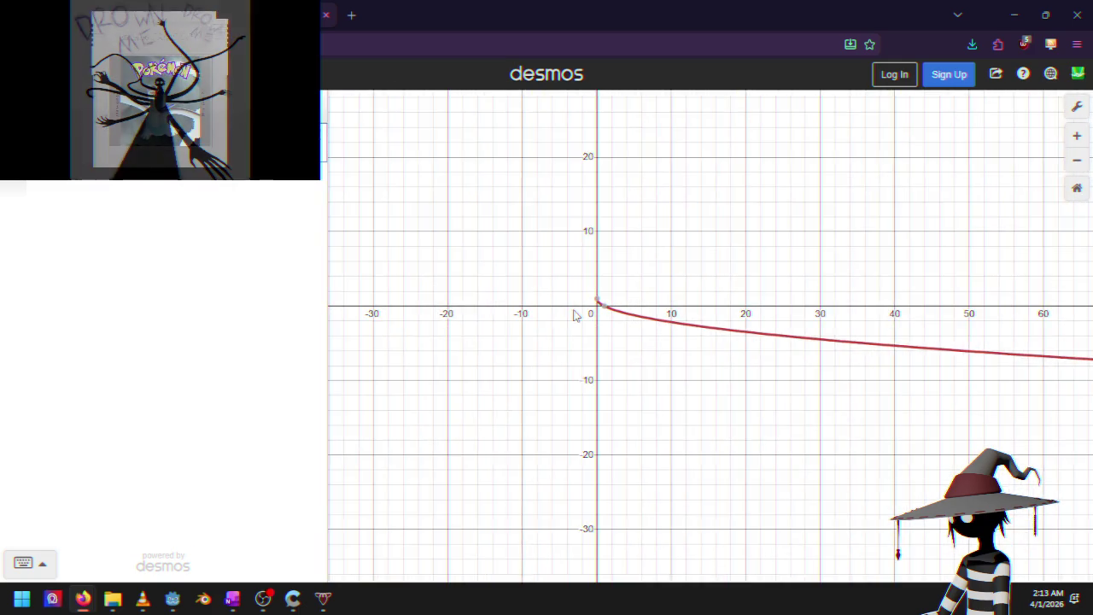
scroll(572, 316, up, 1)
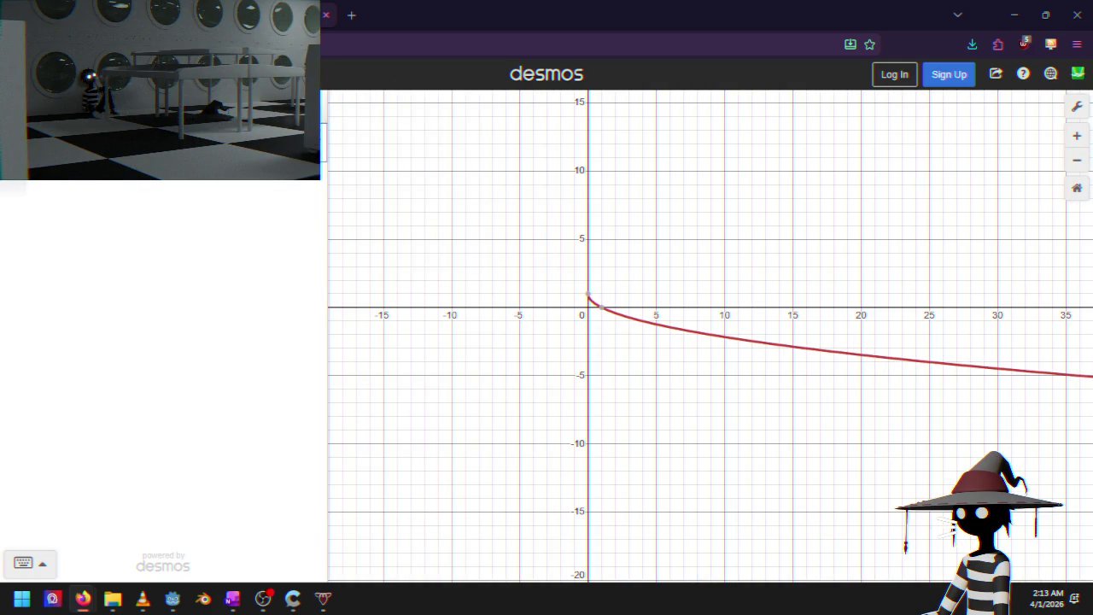
key(BackSpace)
text(6)
key(BackSpace)
text(5)
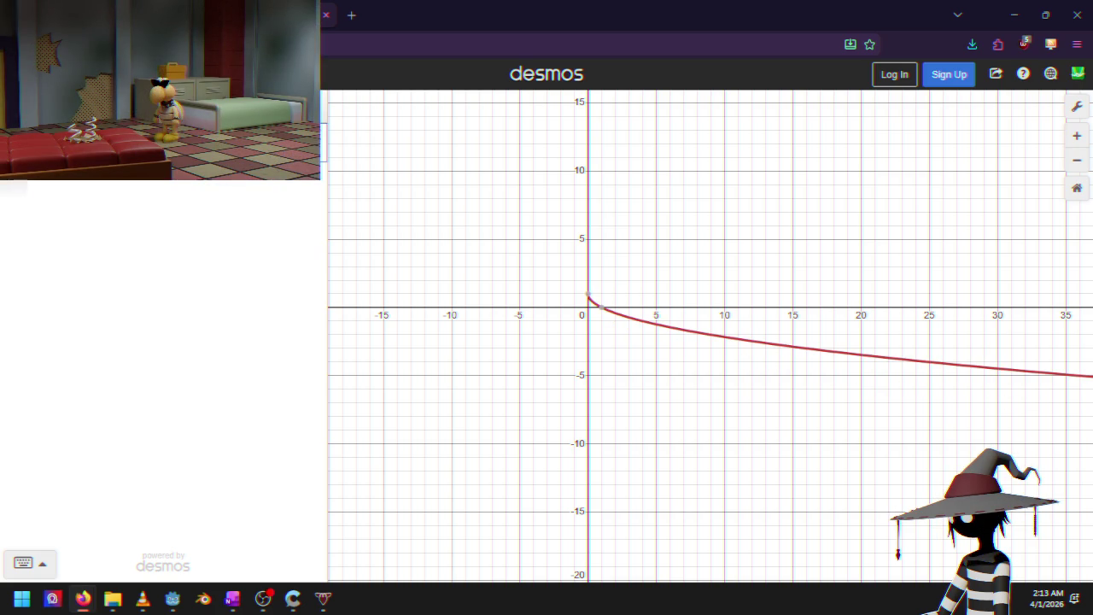
key(BackSpace)
key(BackSpace)
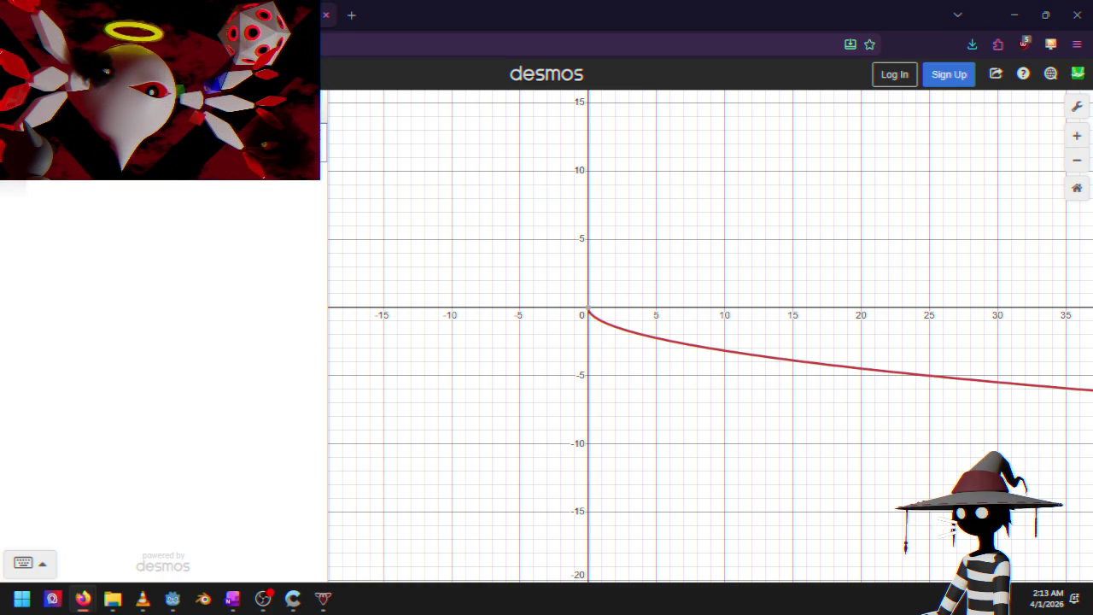
text(+1)
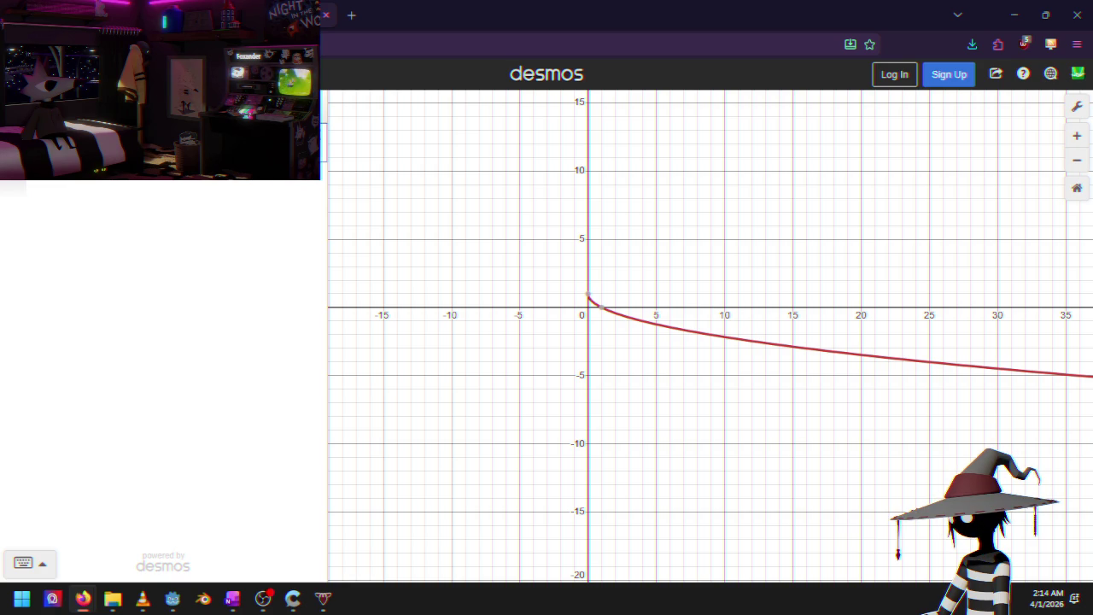
key(BackSpace)
text(2)
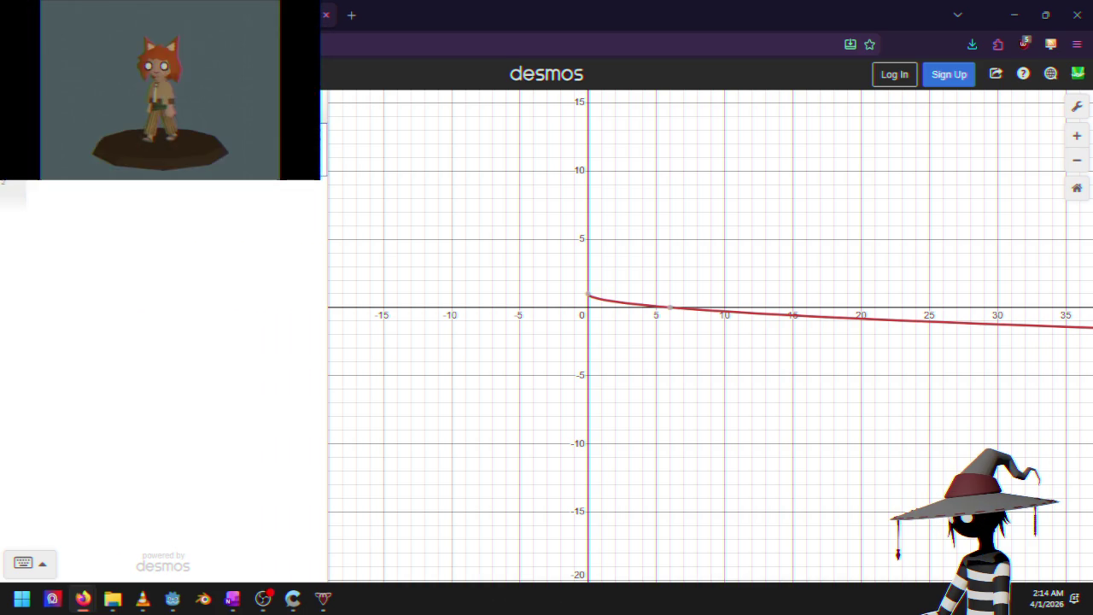
Rework the square-root expression to add an x offset inside the root
key(BackSpace)
key(ctrl+z)
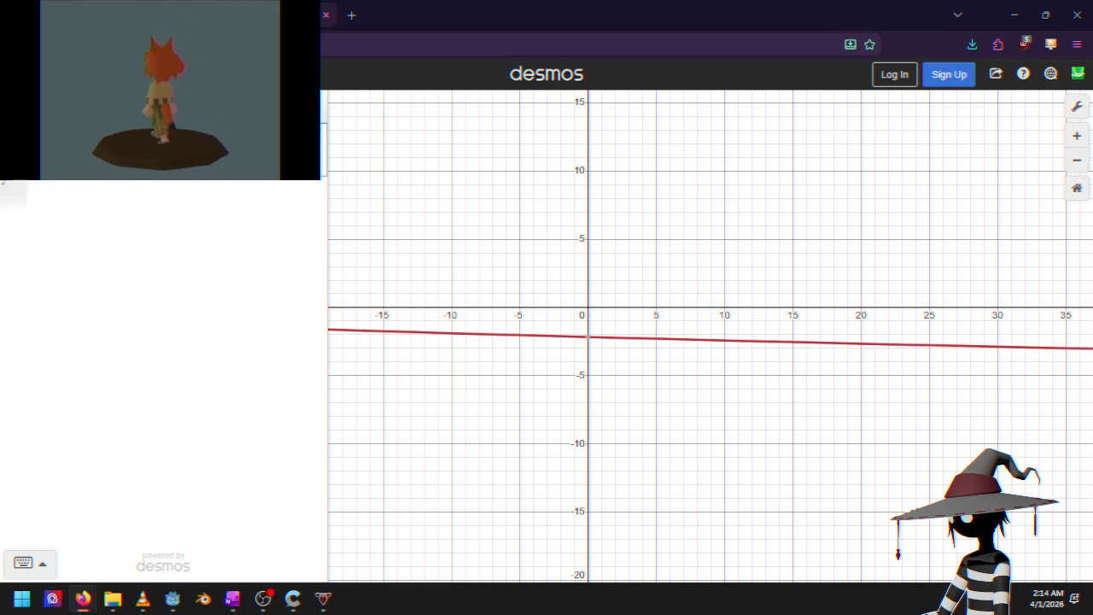
key(ctrl+z)
key(ctrl+z)
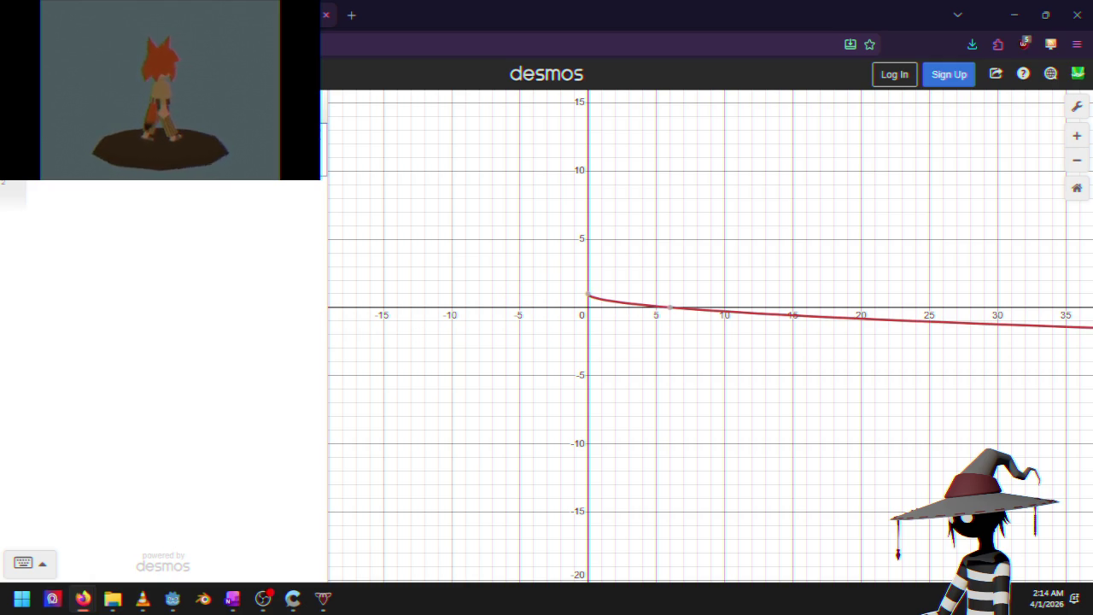
key(ctrl+z)
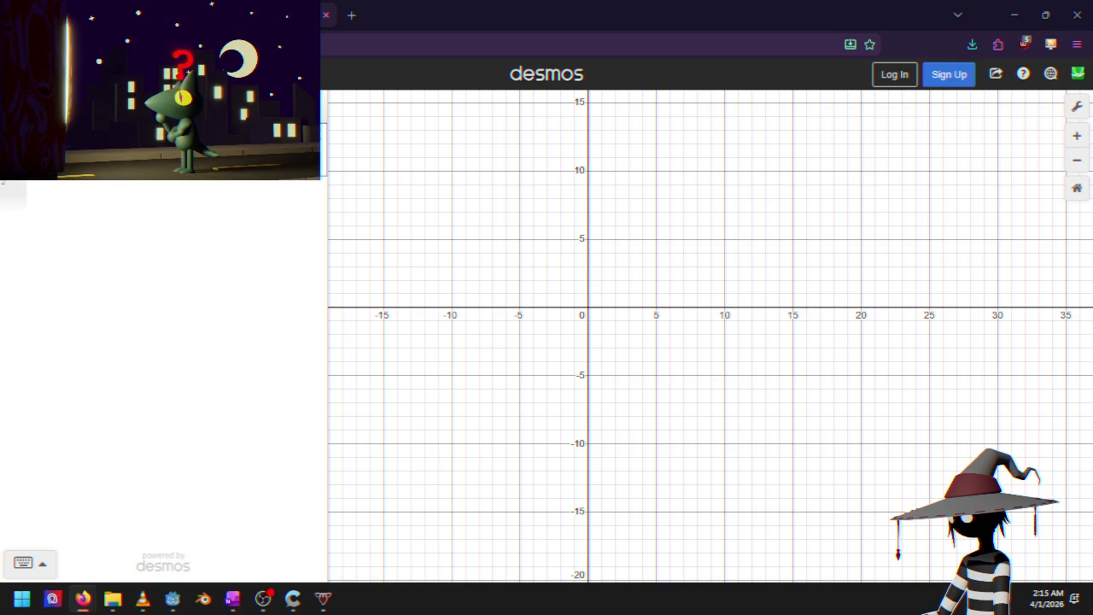
Zoom and pan the graph toward larger x values, searching for the shifted curve
scroll(786, 378, down, 3)
scroll(795, 366, down, 3)
scroll(885, 341, up, 3)
scroll(895, 348, up, 2)
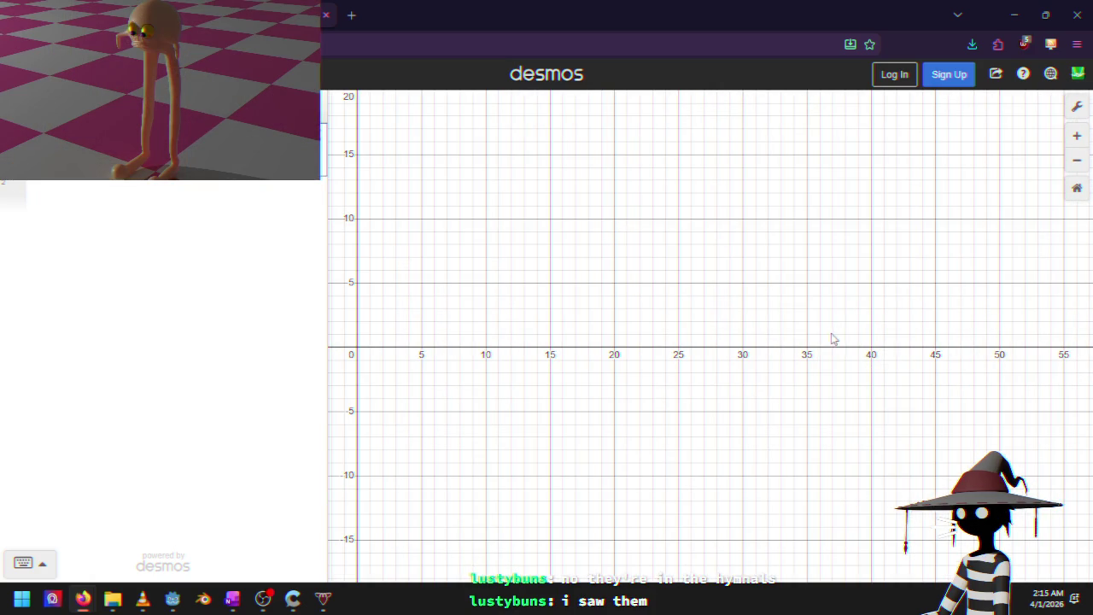
drag(971, 390, 647, 383)
scroll(724, 358, up, 5)
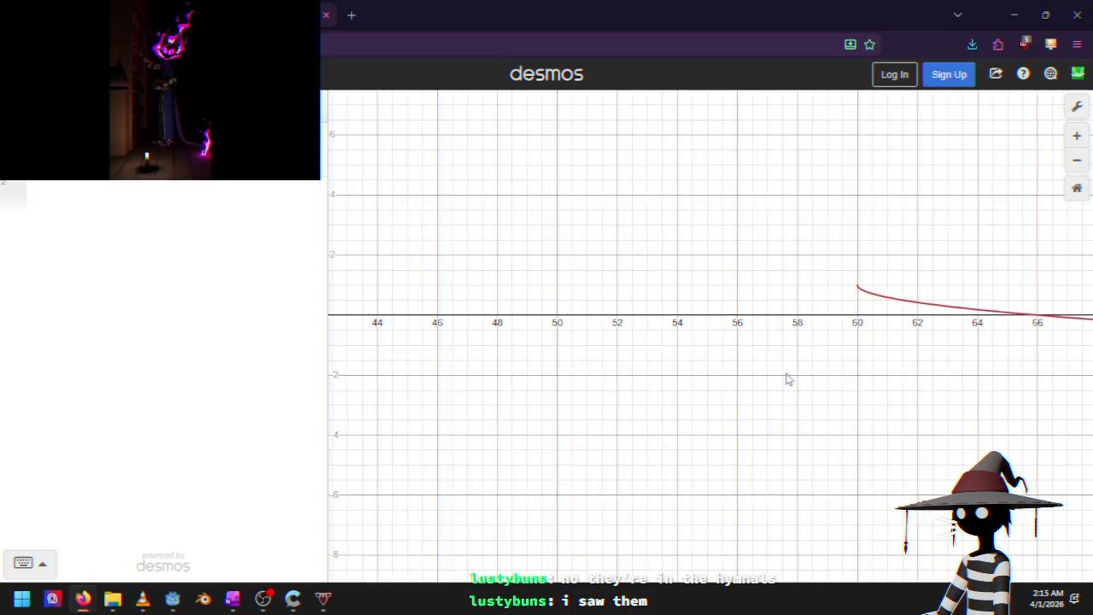
mouse_move(816, 361)
mouse_down()
mouse_move(737, 385)
mouse_move(830, 402)
mouse_up()
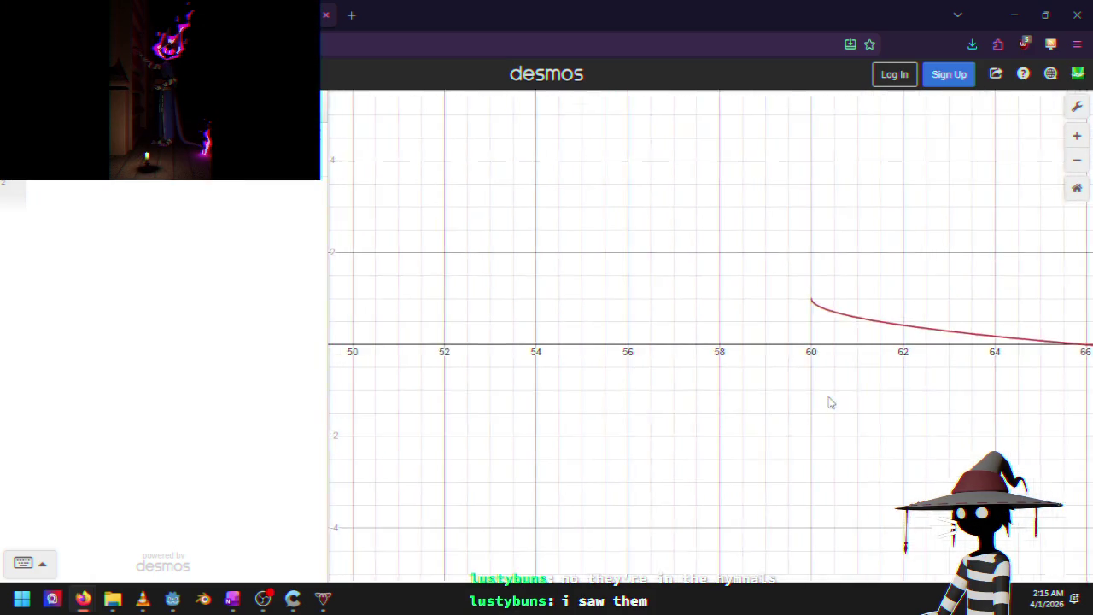
scroll(596, 334, down, 3)
mouse_move(595, 334)
mouse_down()
mouse_move(484, 368)
mouse_move(743, 369)
mouse_up()
mouse_move(431, 348)
mouse_down()
mouse_move(927, 349)
mouse_move(649, 313)
mouse_move(639, 324)
mouse_up()
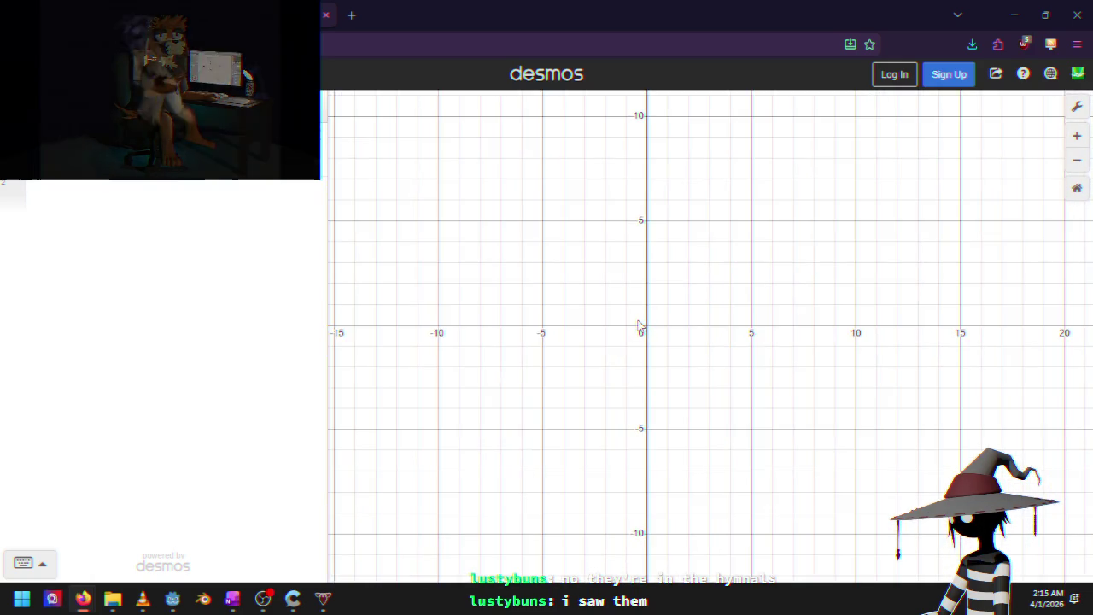
scroll(641, 327, up, 5)
scroll(642, 330, down, 3)
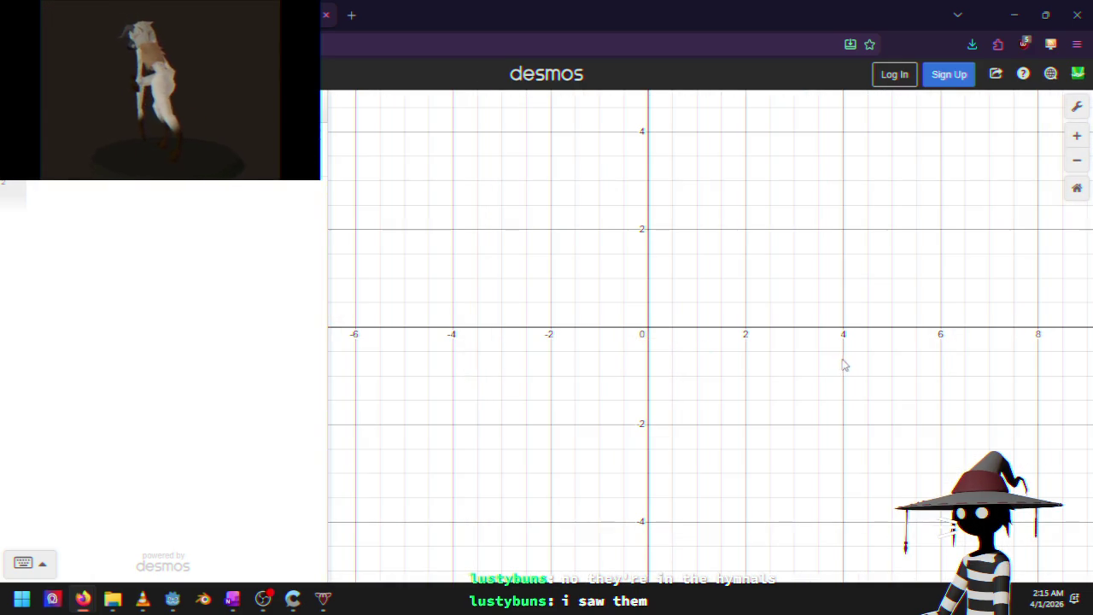
Pan further right until the curve's start at x=60 is centred
drag(842, 365, 396, 359)
drag(812, 333, 390, 332)
drag(734, 350, 425, 393)
mouse_move(897, 361)
mouse_down()
mouse_move(572, 368)
mouse_move(581, 325)
mouse_up()
mouse_move(880, 322)
mouse_down()
mouse_move(756, 333)
mouse_move(537, 310)
mouse_up()
drag(949, 325, 760, 330)
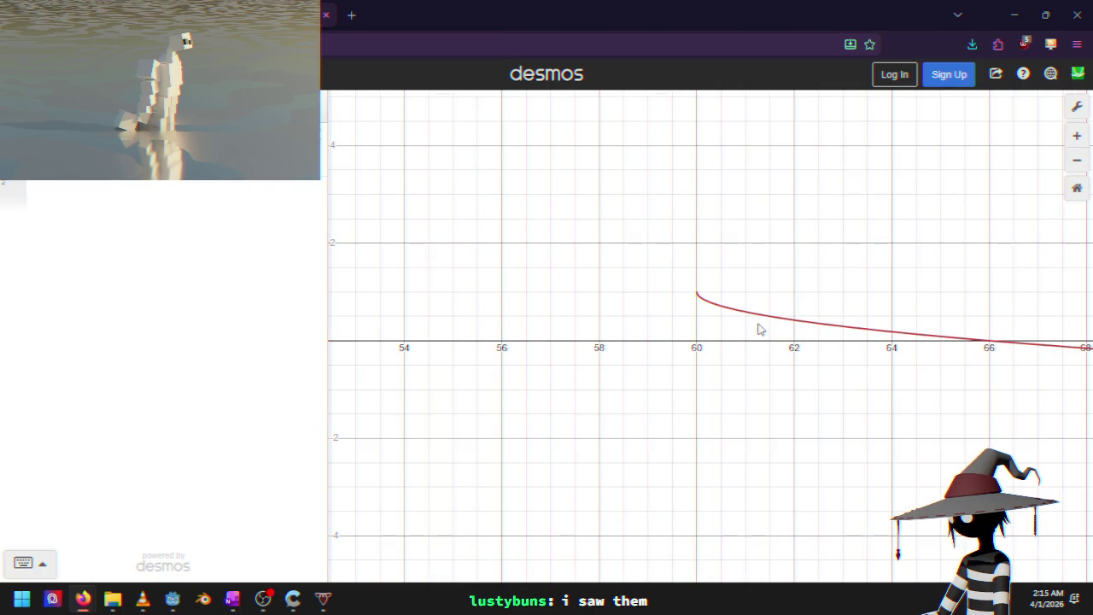
scroll(752, 325, up, 2)
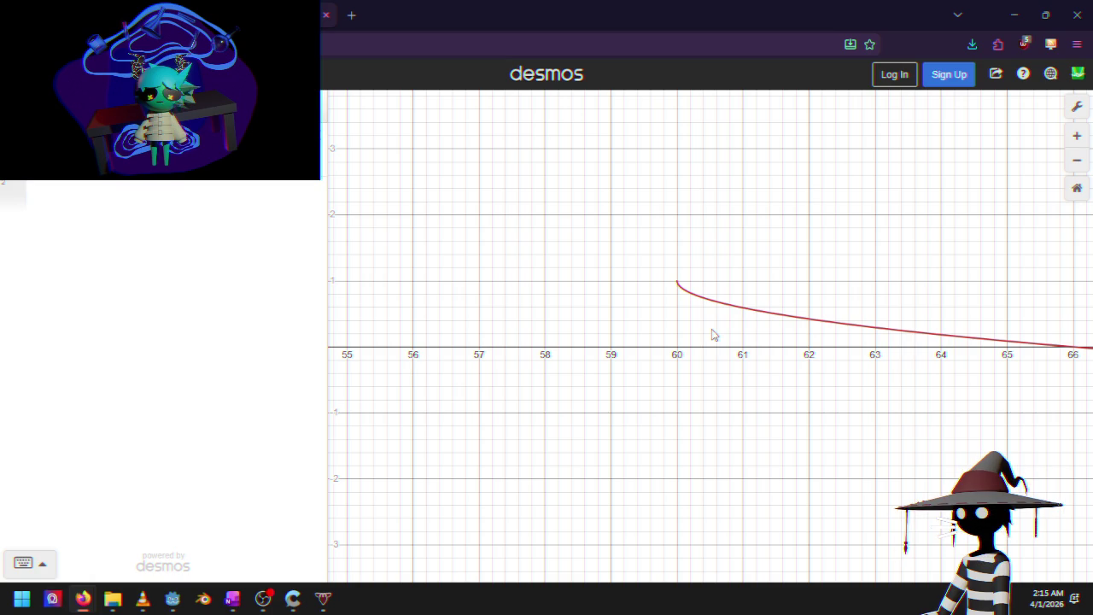
drag(751, 276, 455, 258)
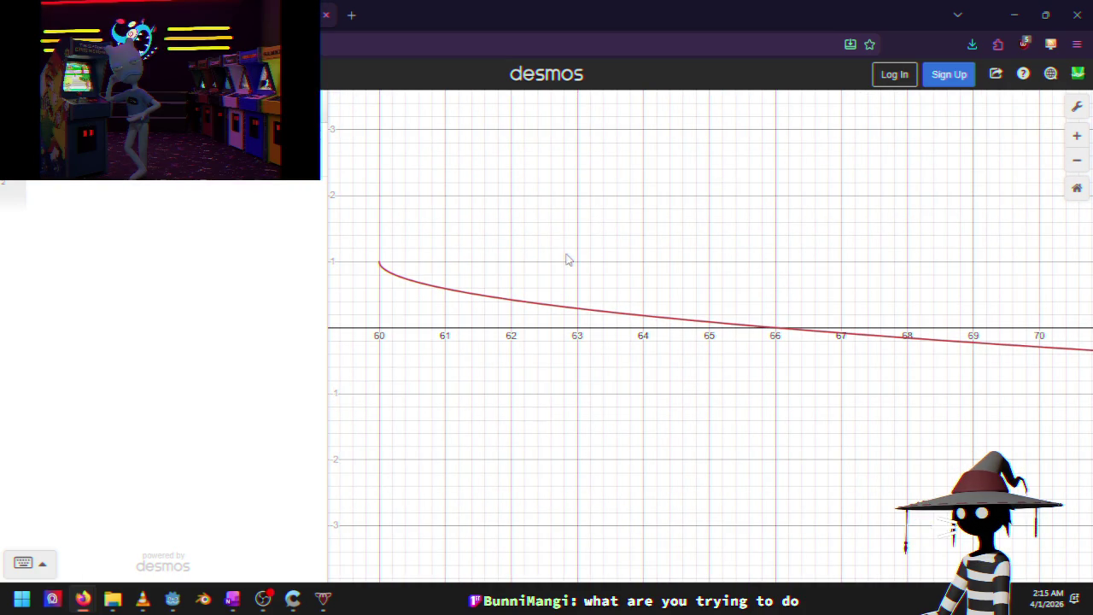
Minimize Firefox to review Cruiser.gd's MAX_SPEED lines, then switch back to Desmos
click(1018, 29)
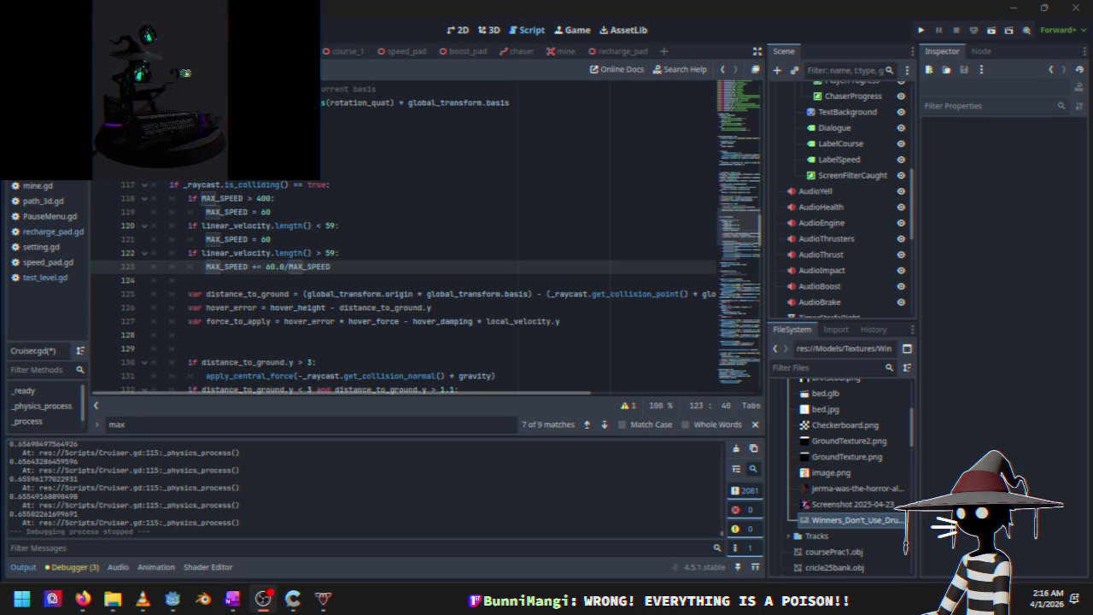
key(alt+Tab)
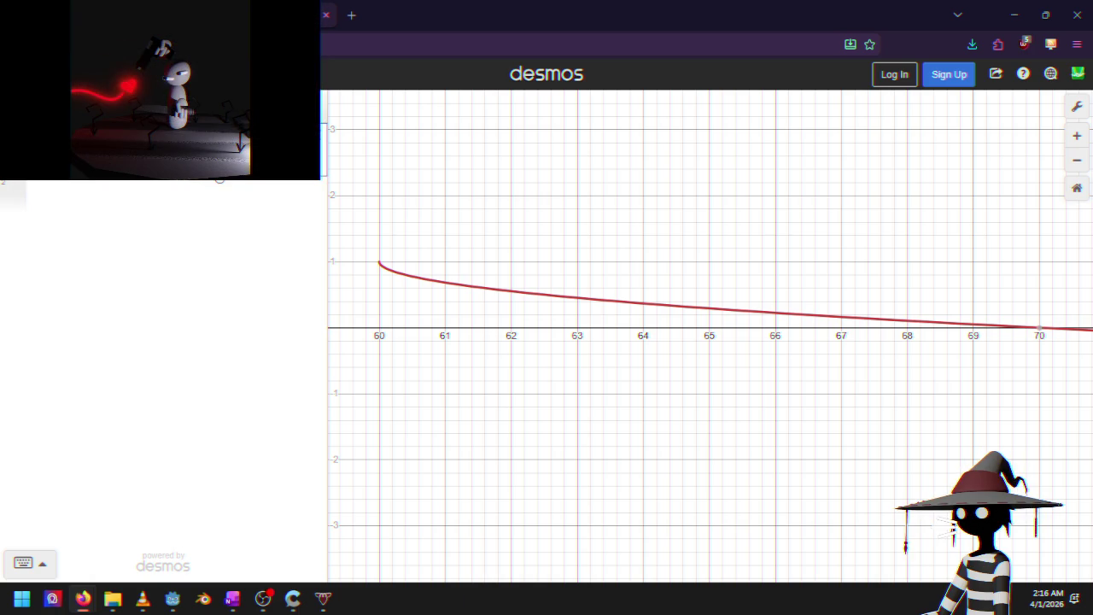
Rewrite the expression with a larger divisor, close the parenthesis, and zoom to x 60–70
key(BackSpace)
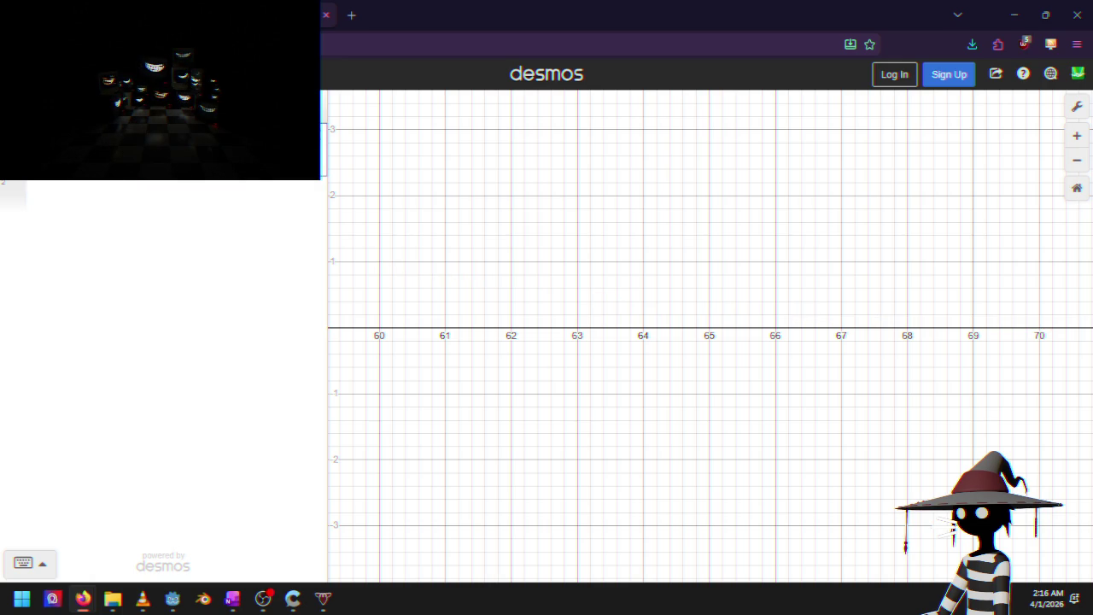
text())
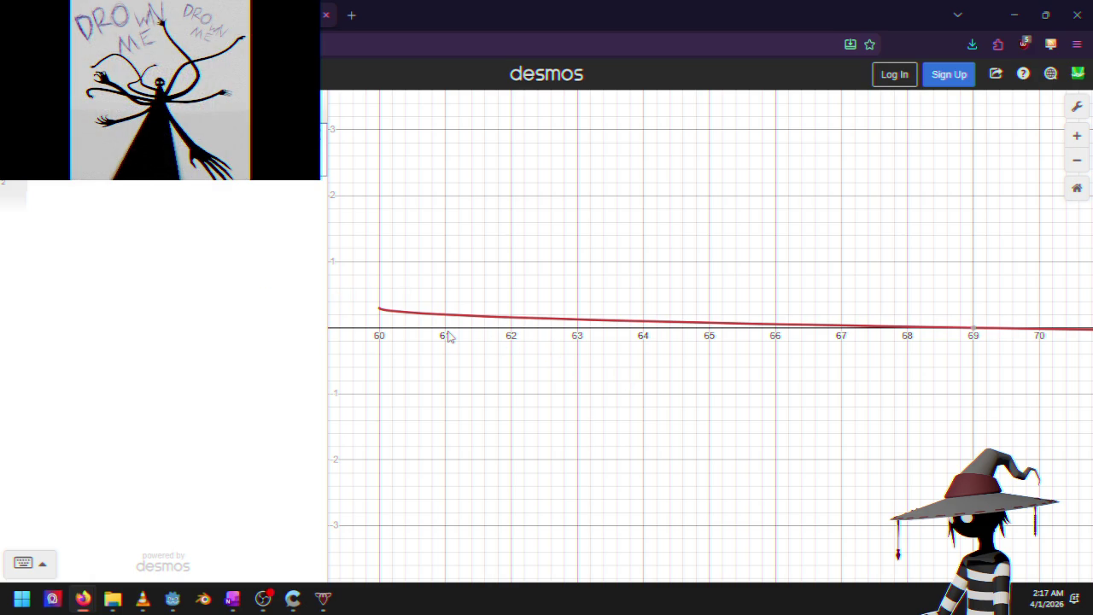
scroll(703, 339, down, 2)
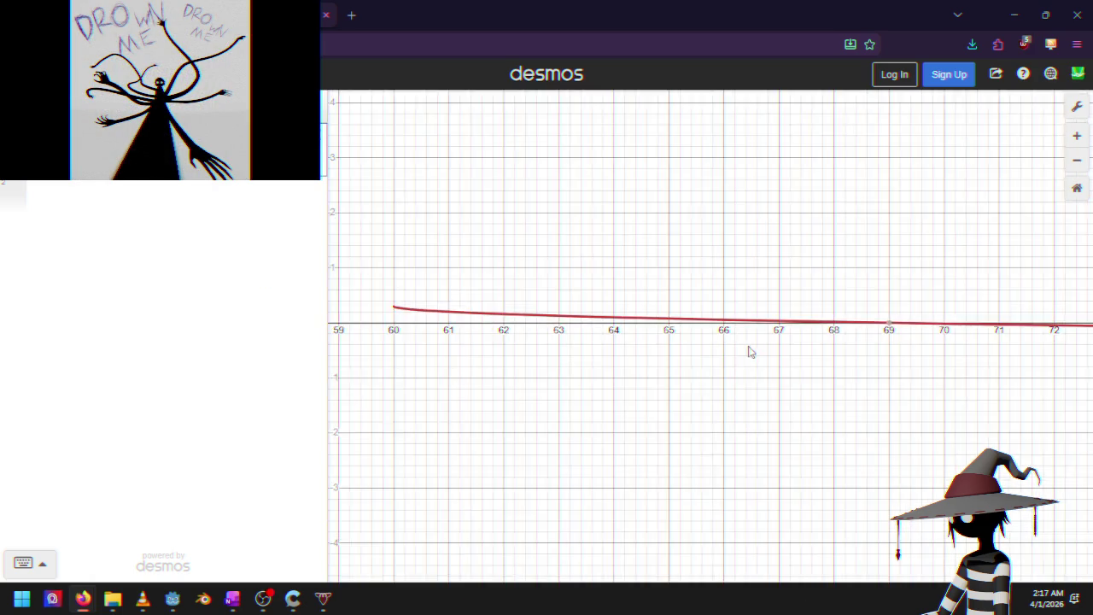
scroll(749, 351, up, 2)
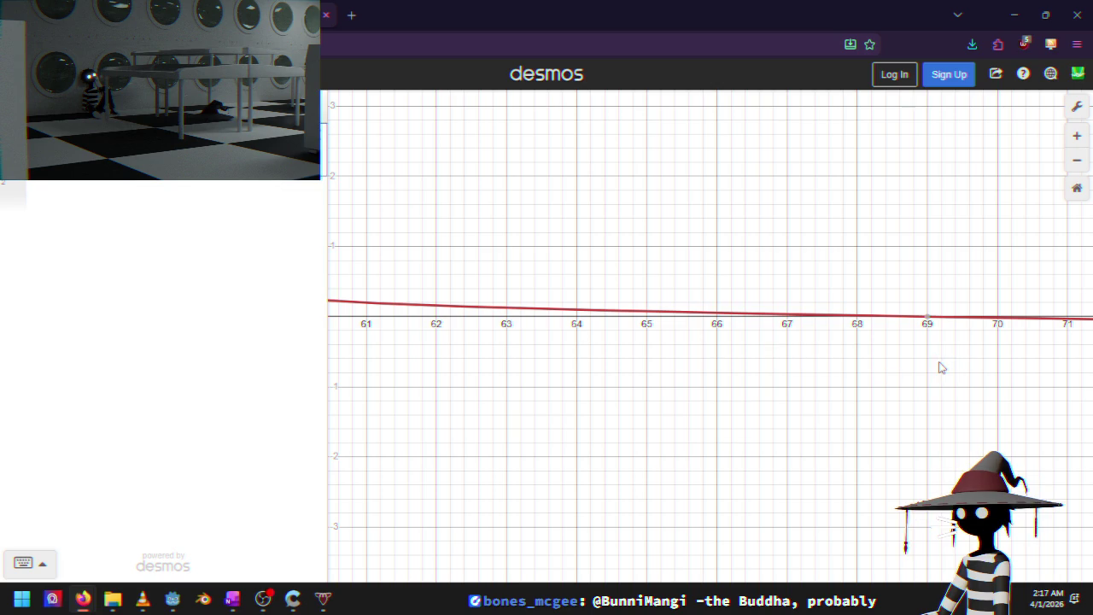
Pan and zoom in on the curve's start near y=0.3 at x=60
mouse_move(935, 370)
mouse_down()
mouse_move(873, 364)
mouse_move(729, 382)
mouse_up()
mouse_move(510, 398)
mouse_down()
mouse_move(571, 398)
mouse_move(486, 398)
mouse_up()
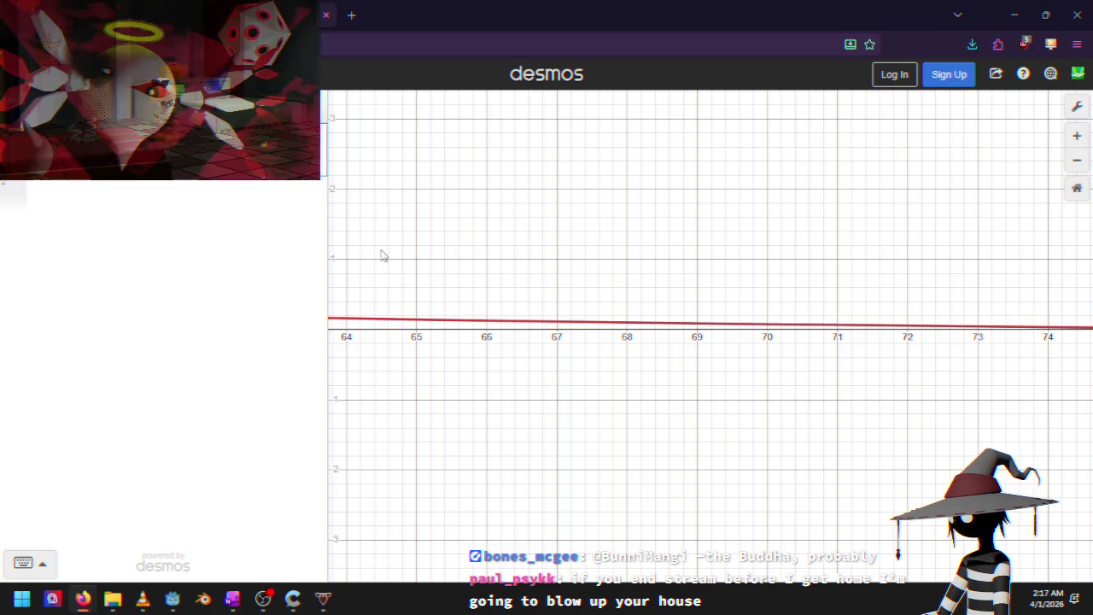
scroll(570, 387, down, 3)
scroll(645, 427, down, 1)
scroll(646, 429, up, 3)
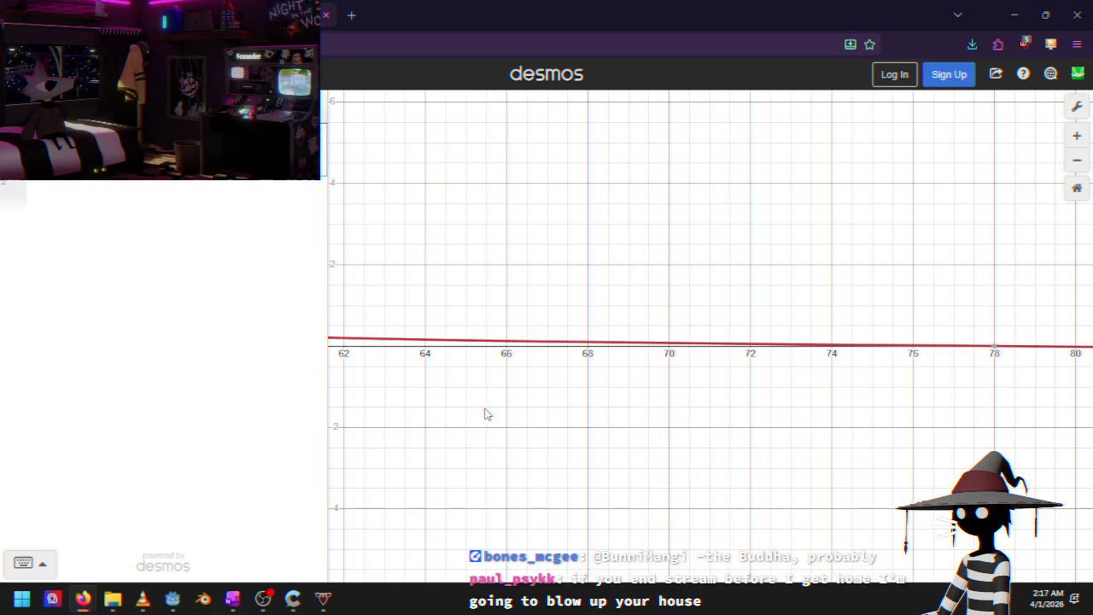
mouse_move(476, 421)
mouse_down()
mouse_move(686, 427)
mouse_move(829, 402)
mouse_up()
scroll(630, 366, up, 1)
scroll(630, 366, up, 3)
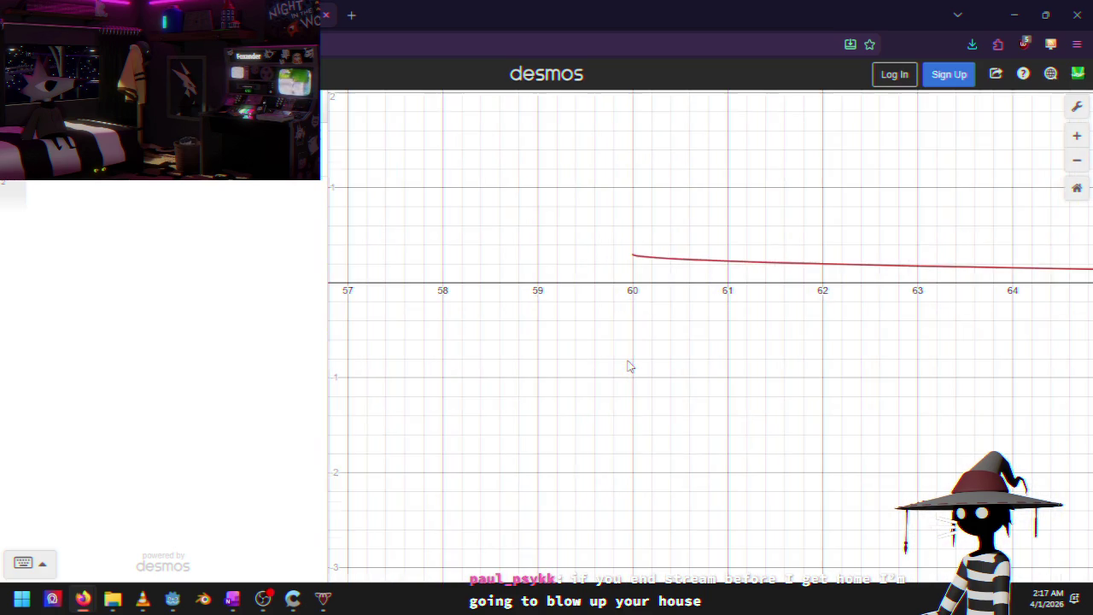
scroll(629, 366, up, 1)
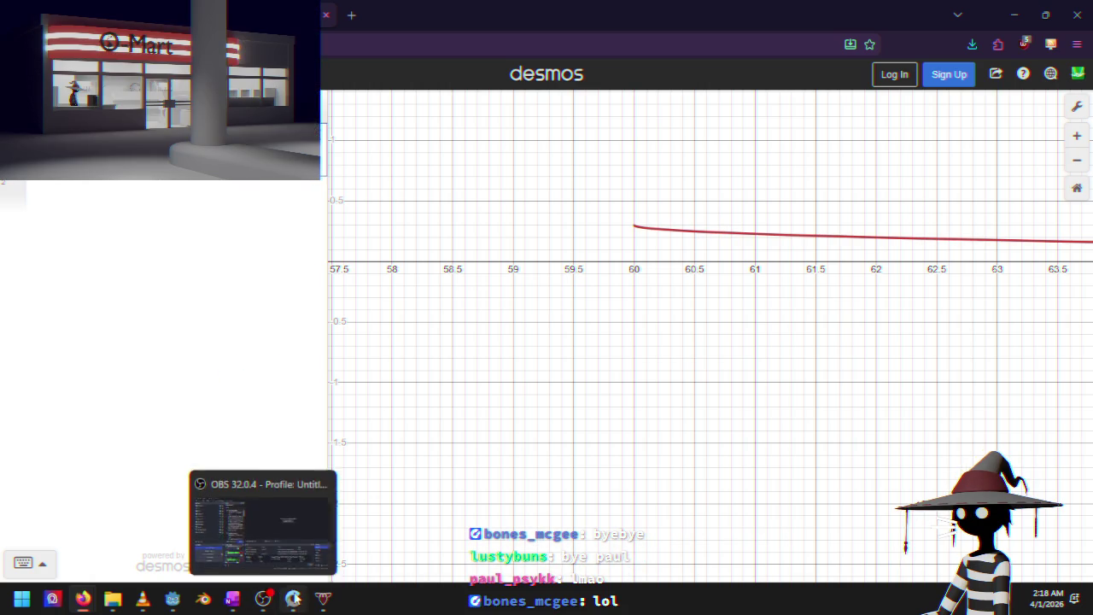
Paste the Desmos formula over 60.0/MAX_SPEED on line 123, then delete the pasted text
click(175, 599)
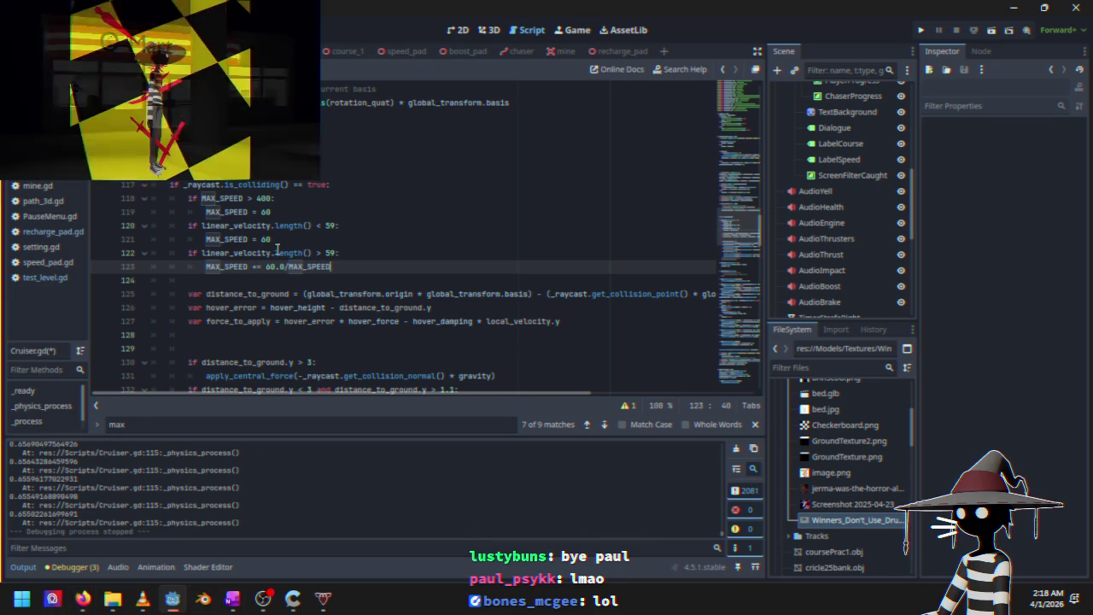
drag(266, 266, 314, 268)
text(\ \sqrt{\frac{x\ -\ 60}{200}}\cdot-1\ +.3)
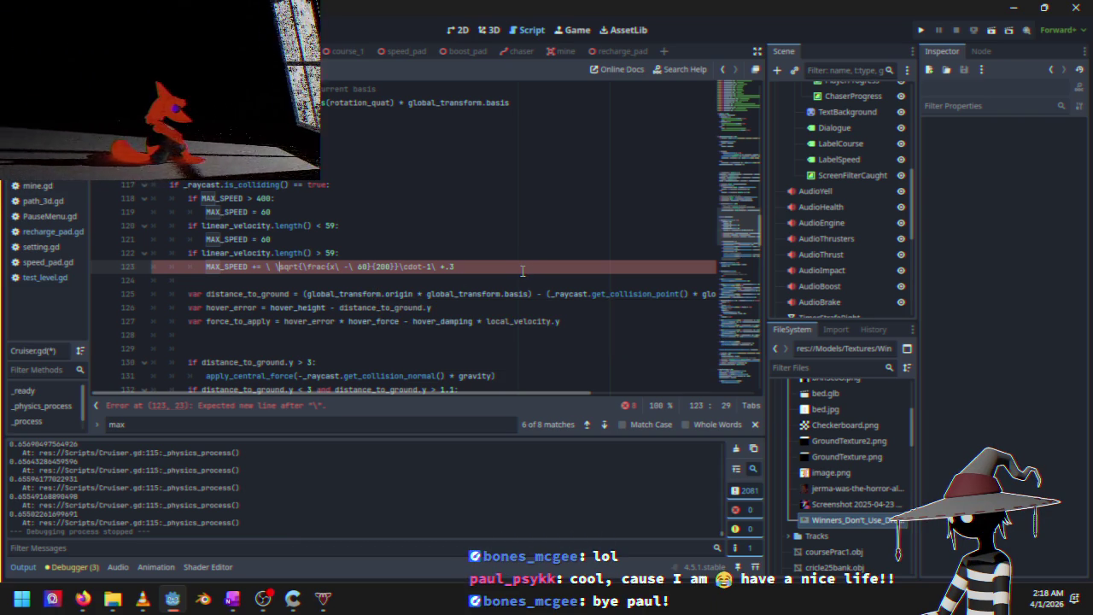
key(BackSpace)
key(BackSpace)
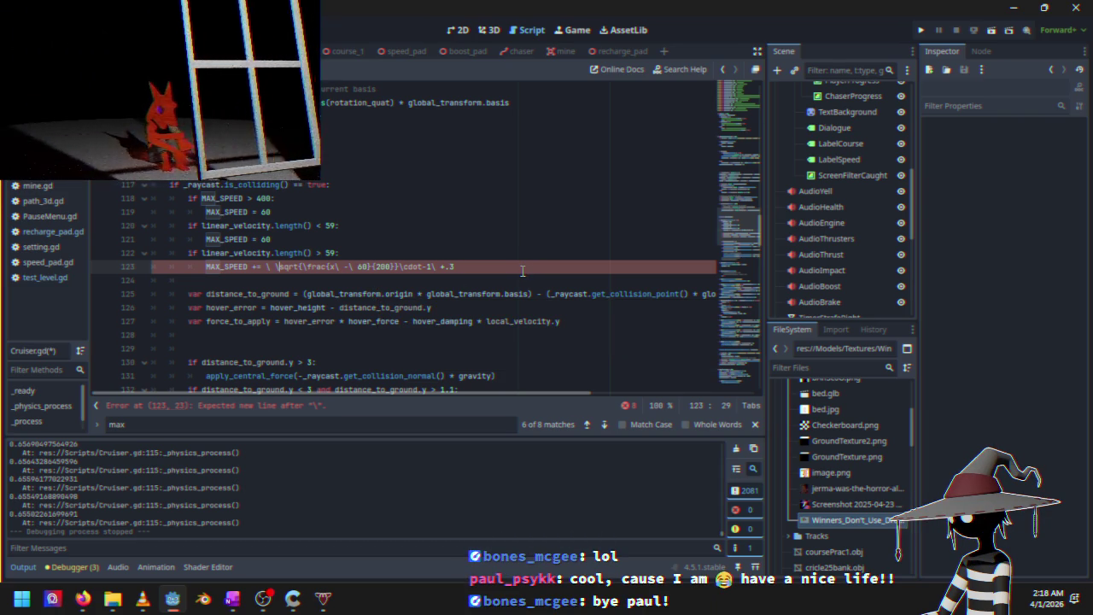
key(BackSpace)
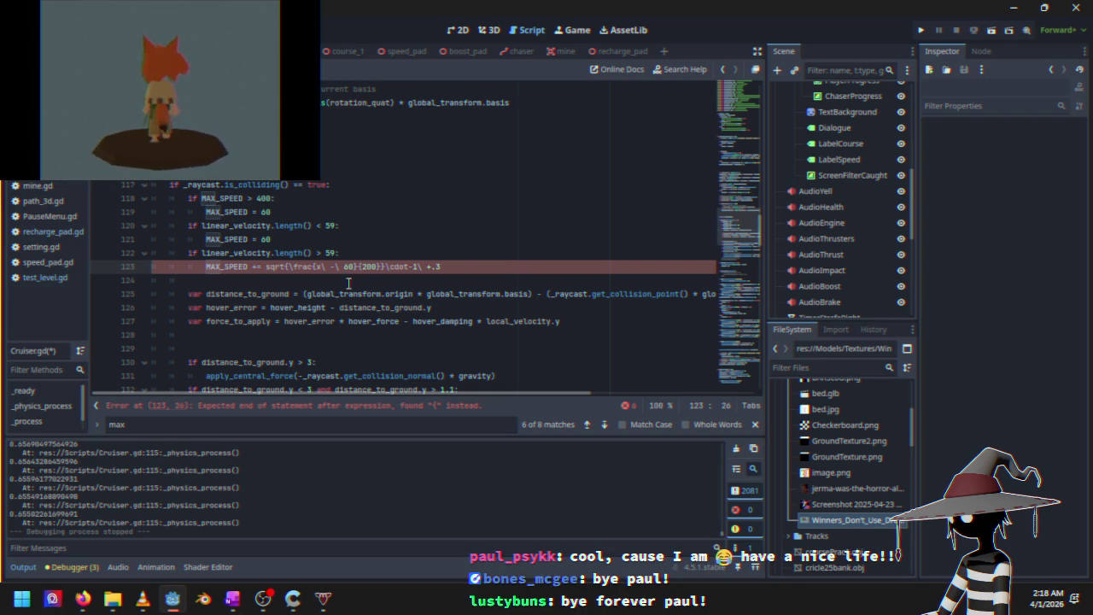
click(294, 268)
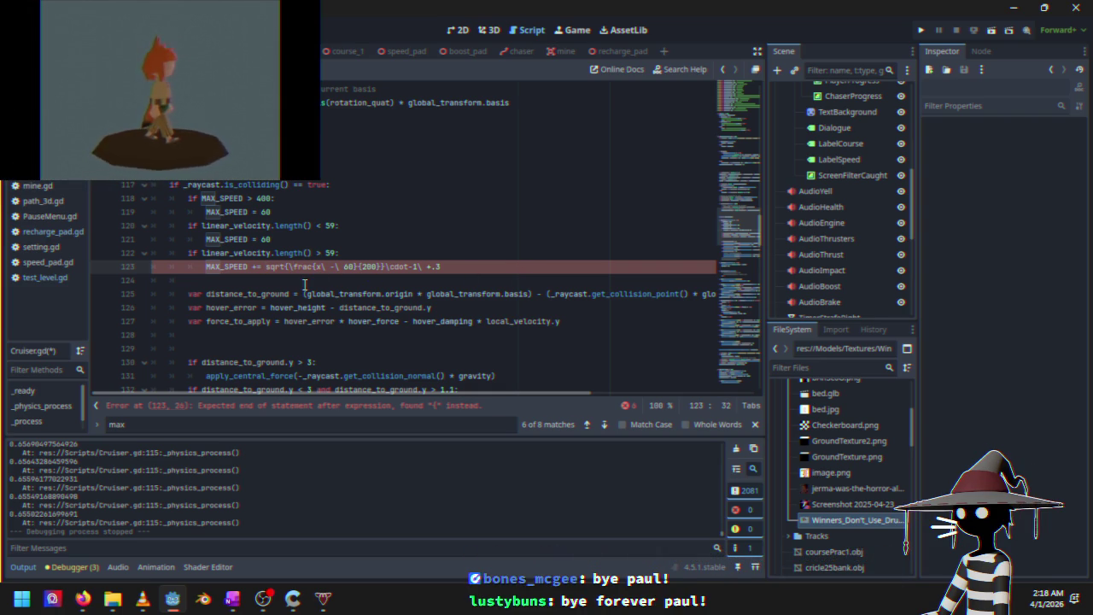
drag(267, 268, 477, 264)
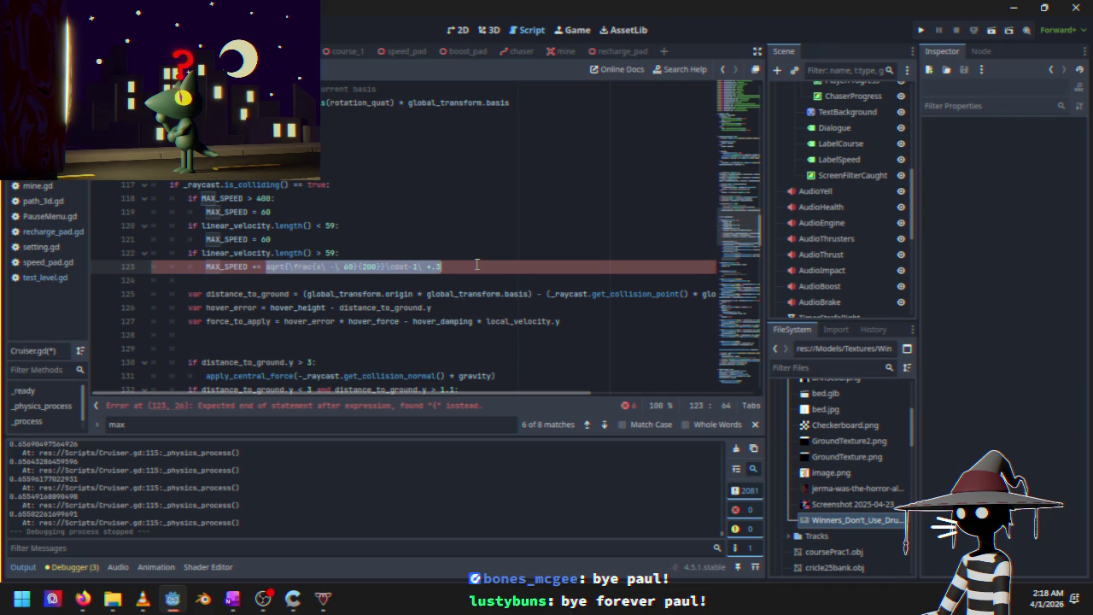
key(BackSpace)
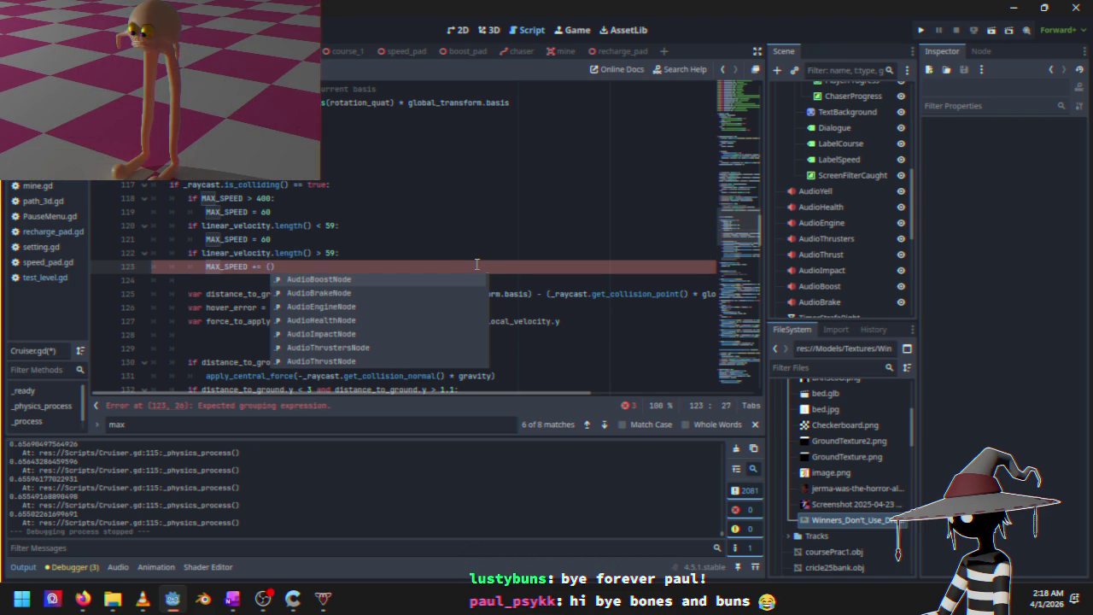
Retype it as sqrt((MAX_SPEED - 60)/ 200) * -1 + .3, autocompleting MAX_SPEED
text(sqrt()
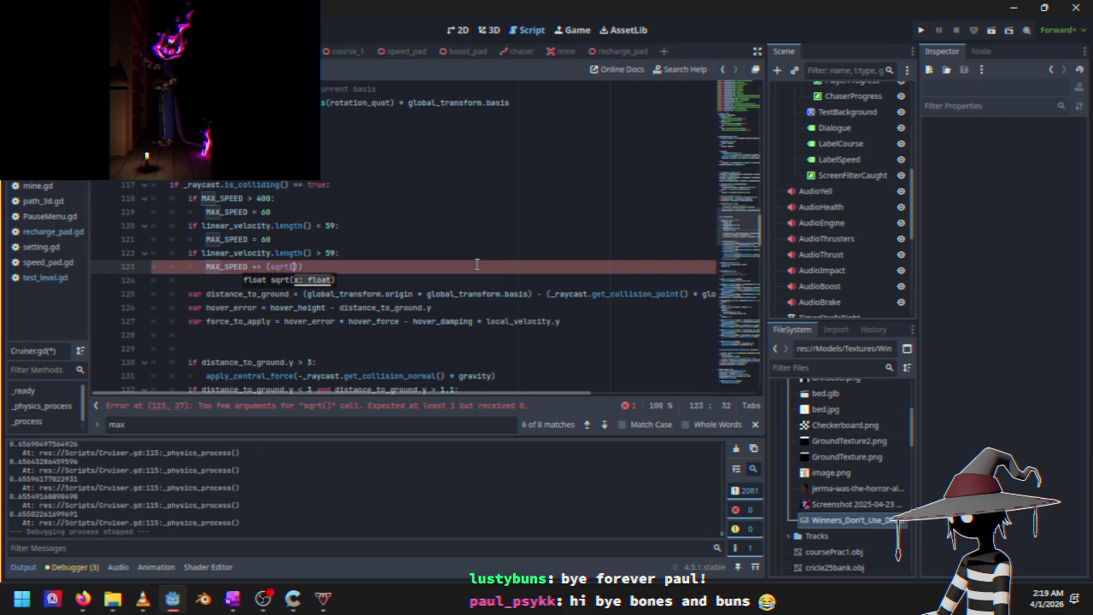
mouse_move(83, 599)
mouse_move(178, 558)
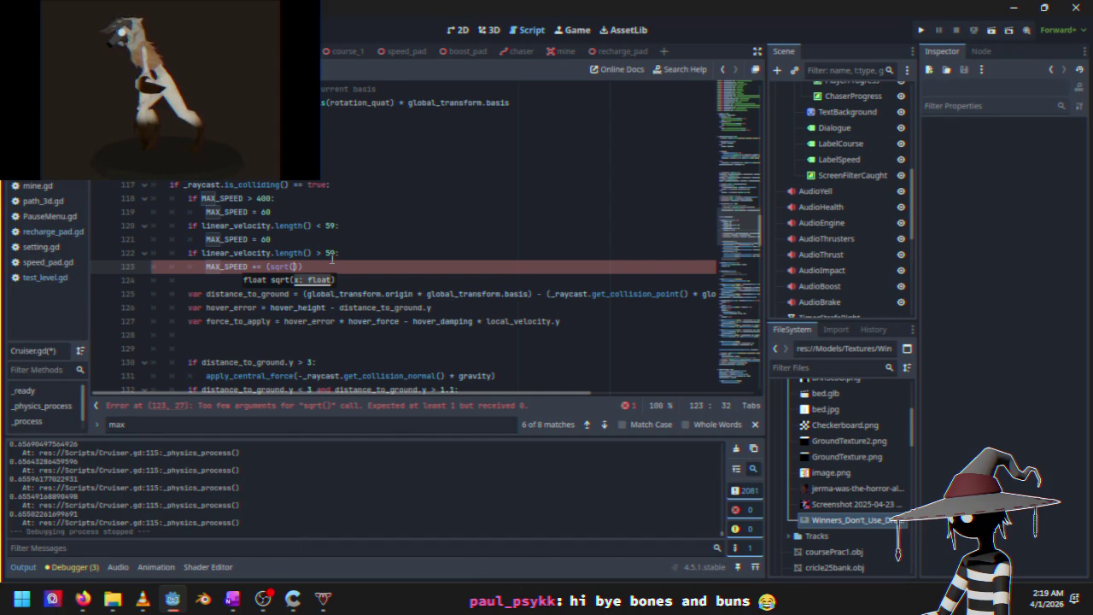
text(()
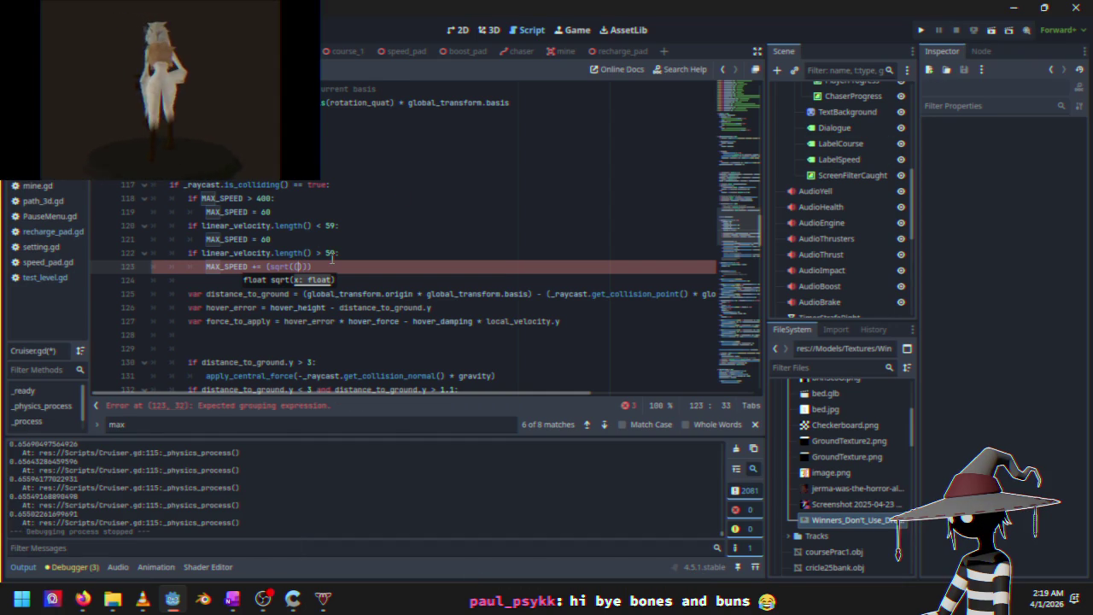
text(x - )
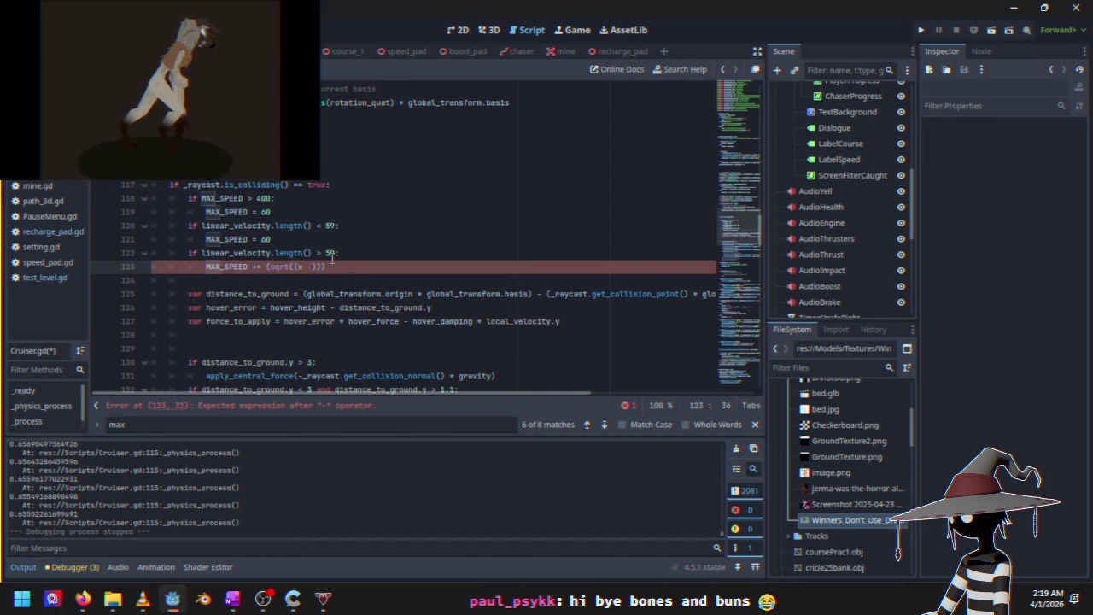
text(60)
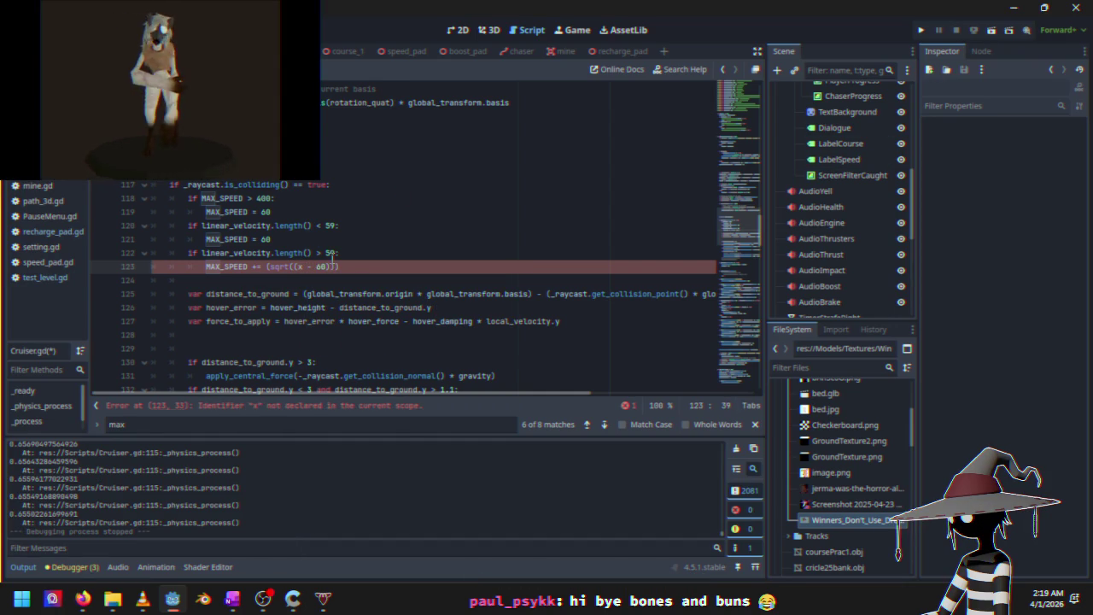
text())
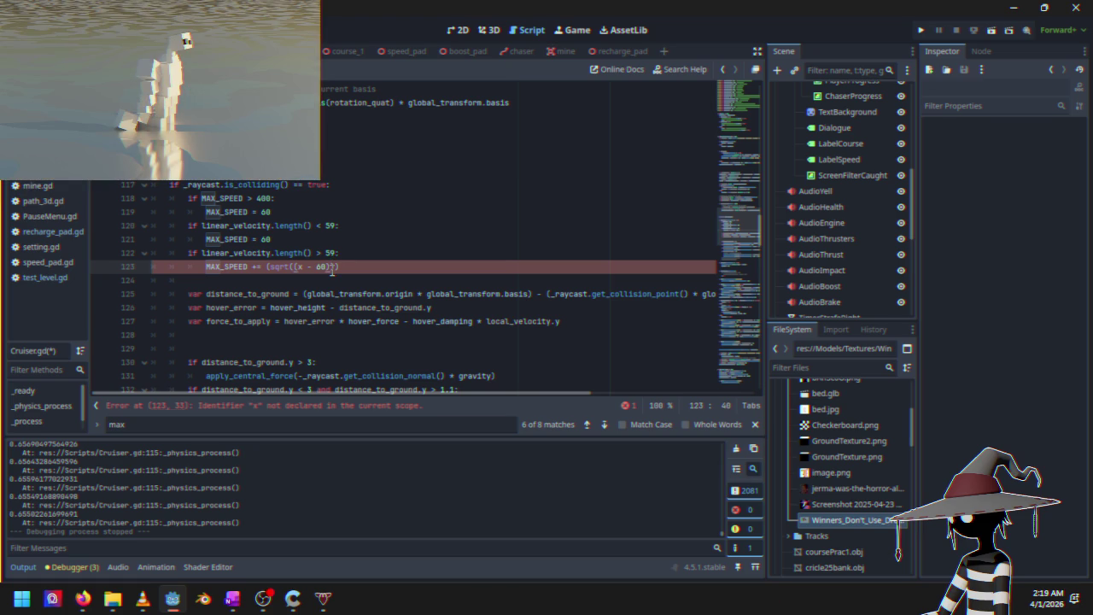
text())
text(00)
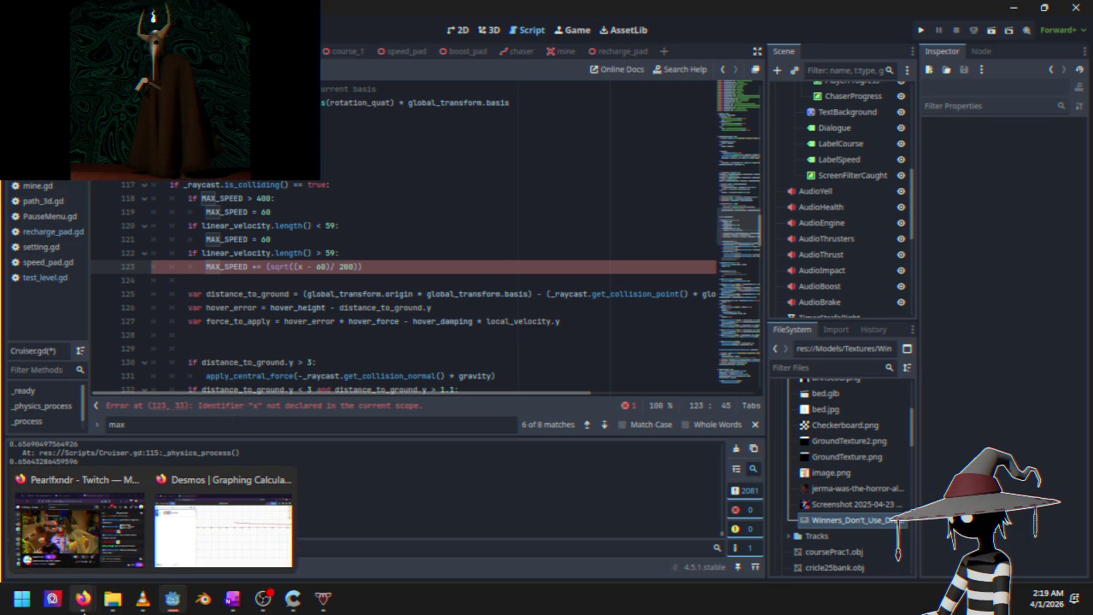
mouse_move(256, 523)
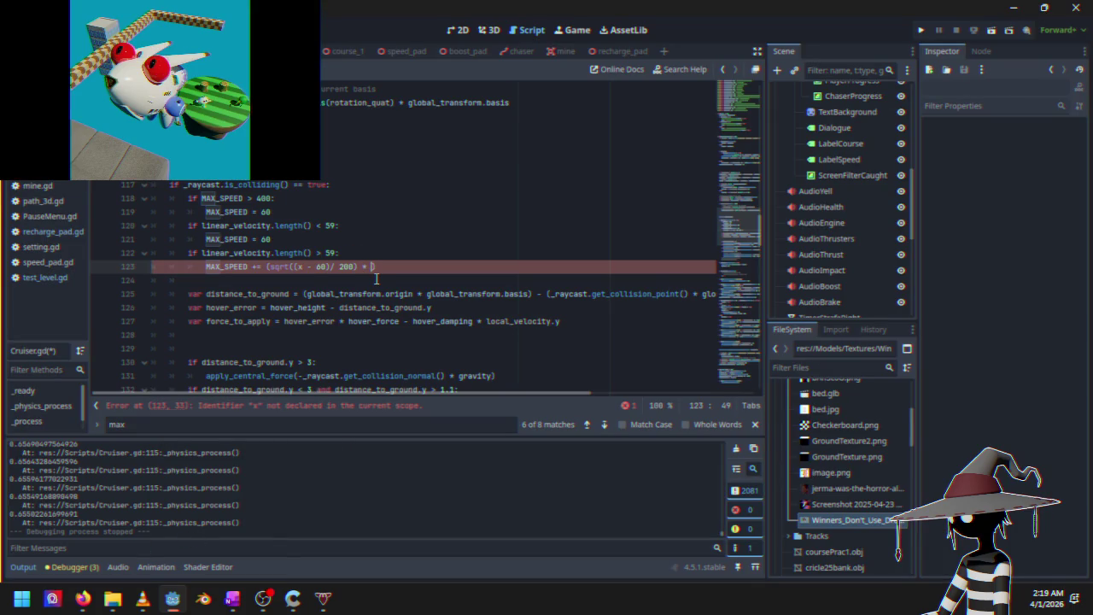
text(1 + .3)
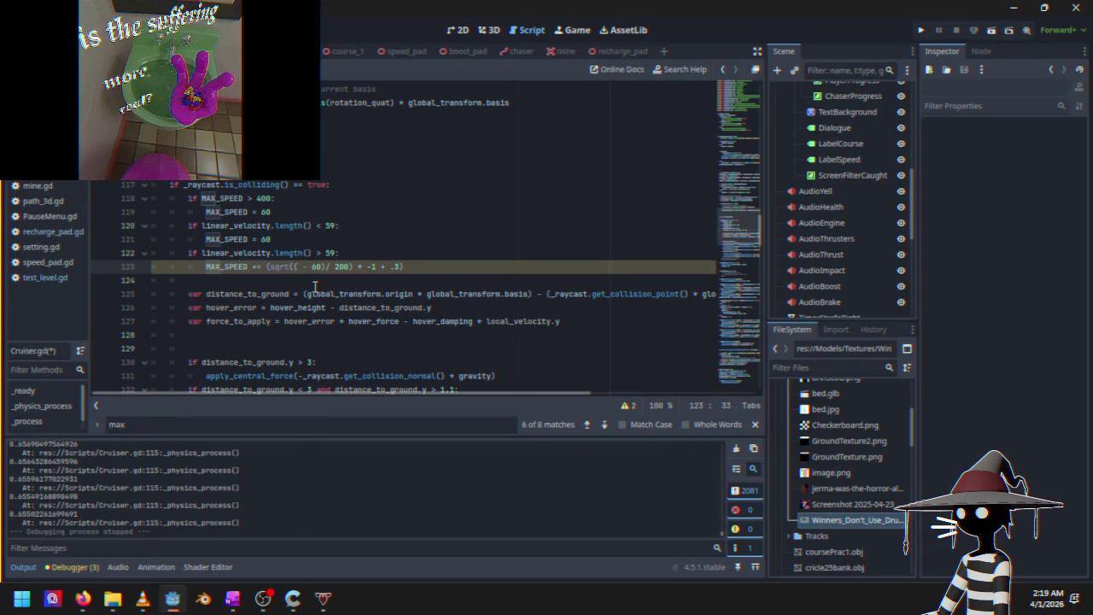
text(x)
key(Down)
key(Down)
key(Down)
key(Return)
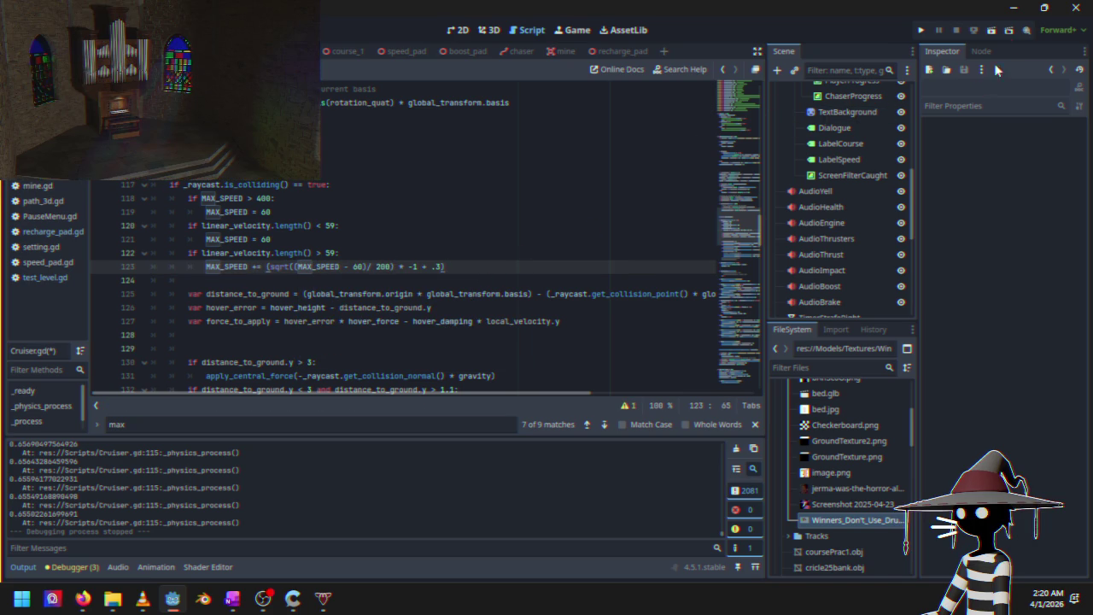
click(922, 31)
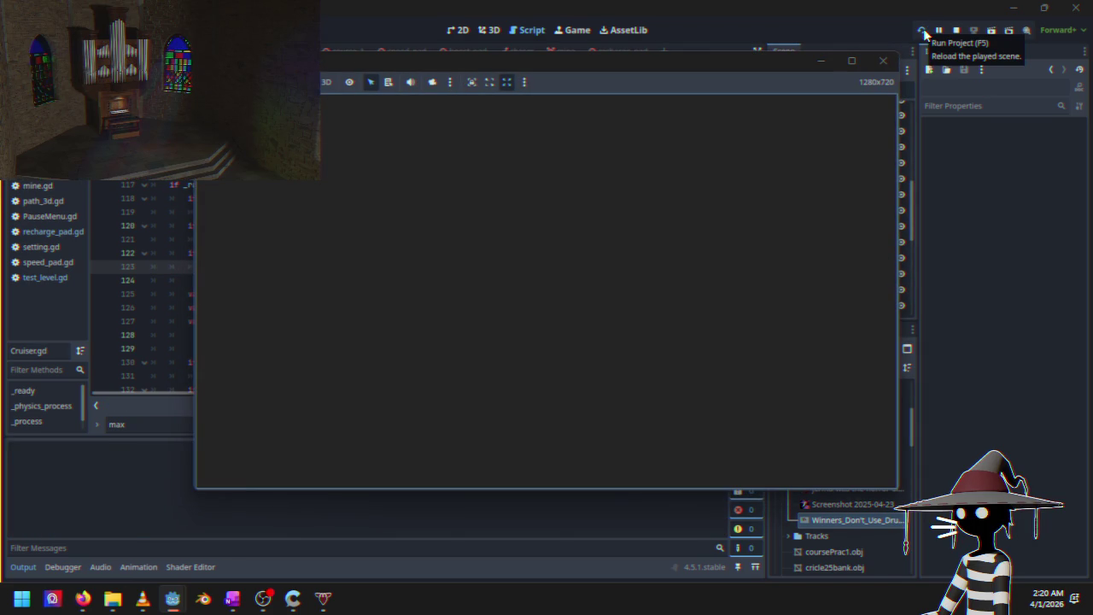
key(Down)
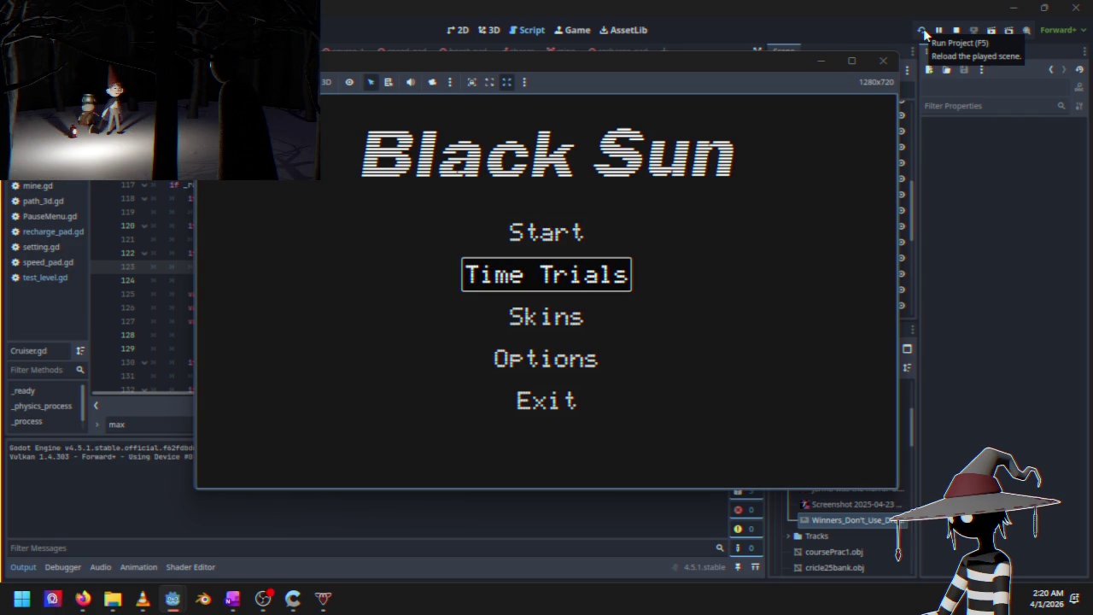
key(Return)
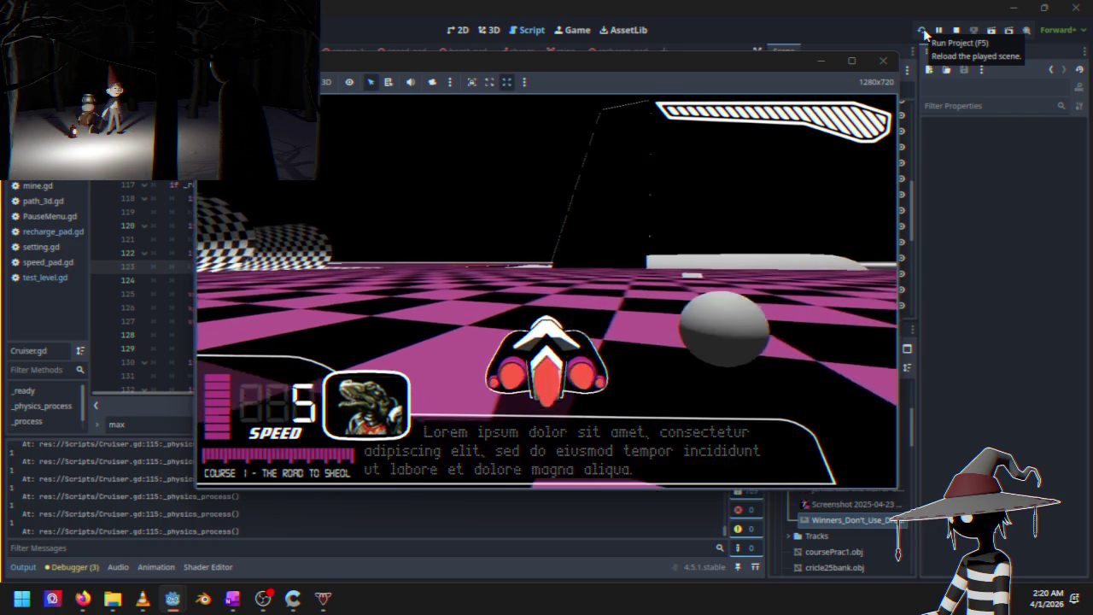
key(Up)
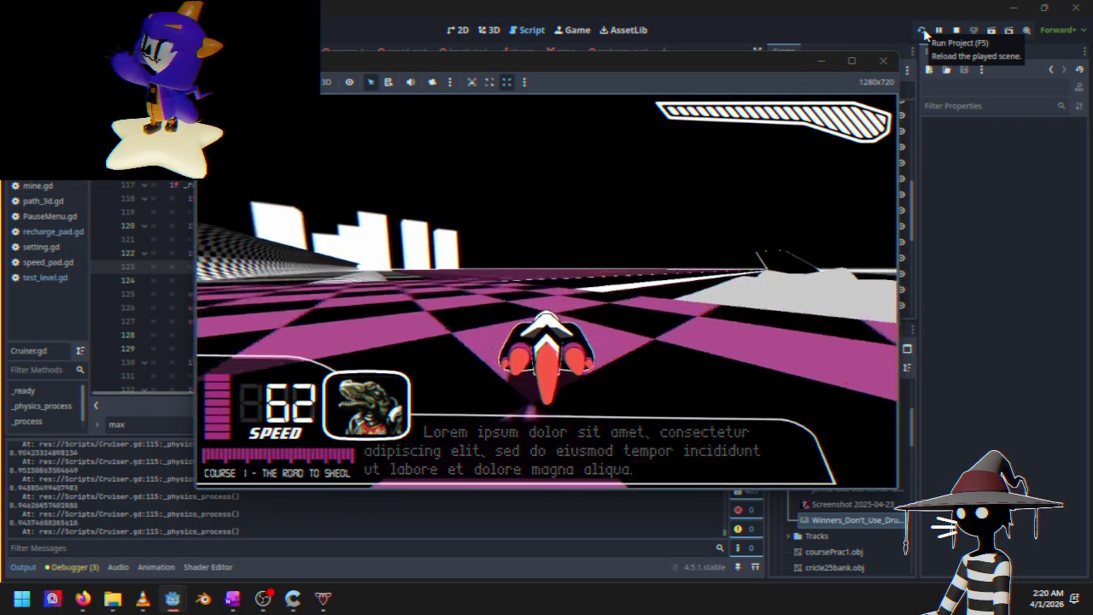
key(Left)
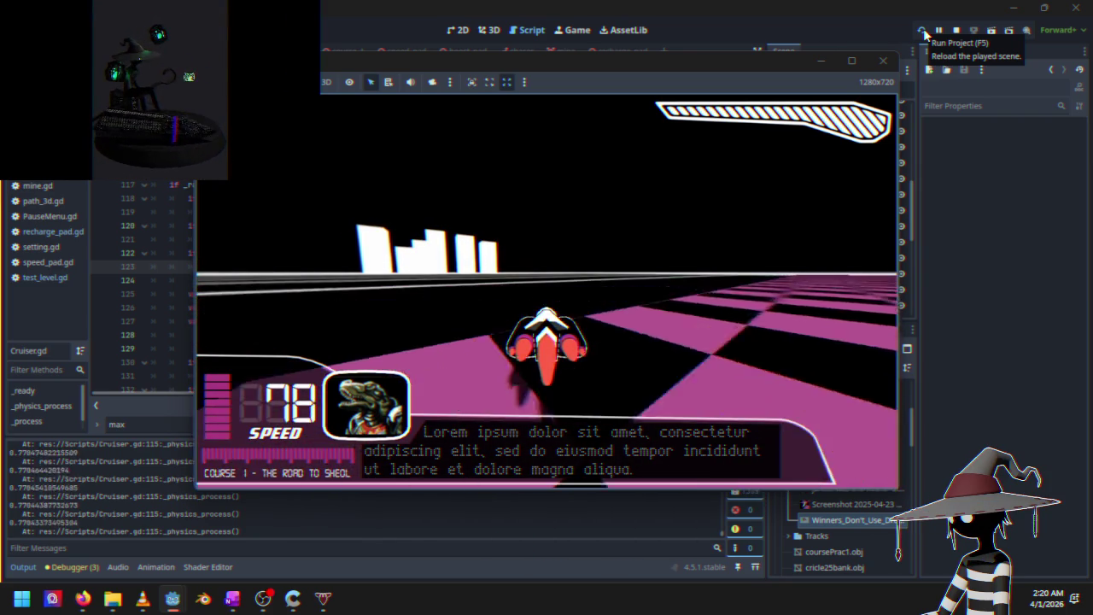
click(925, 34)
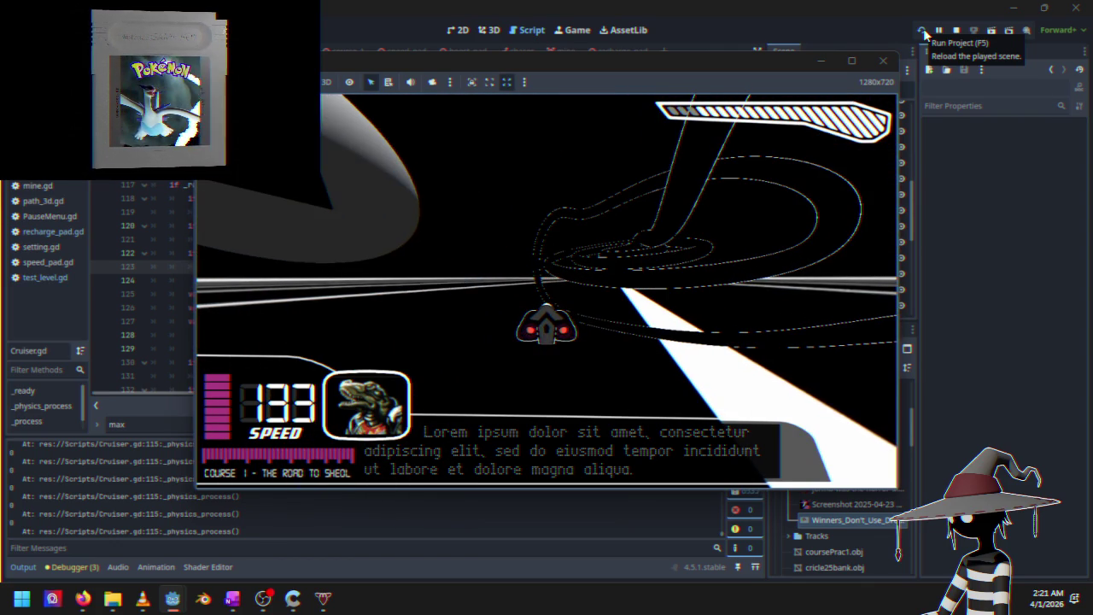
click(925, 34)
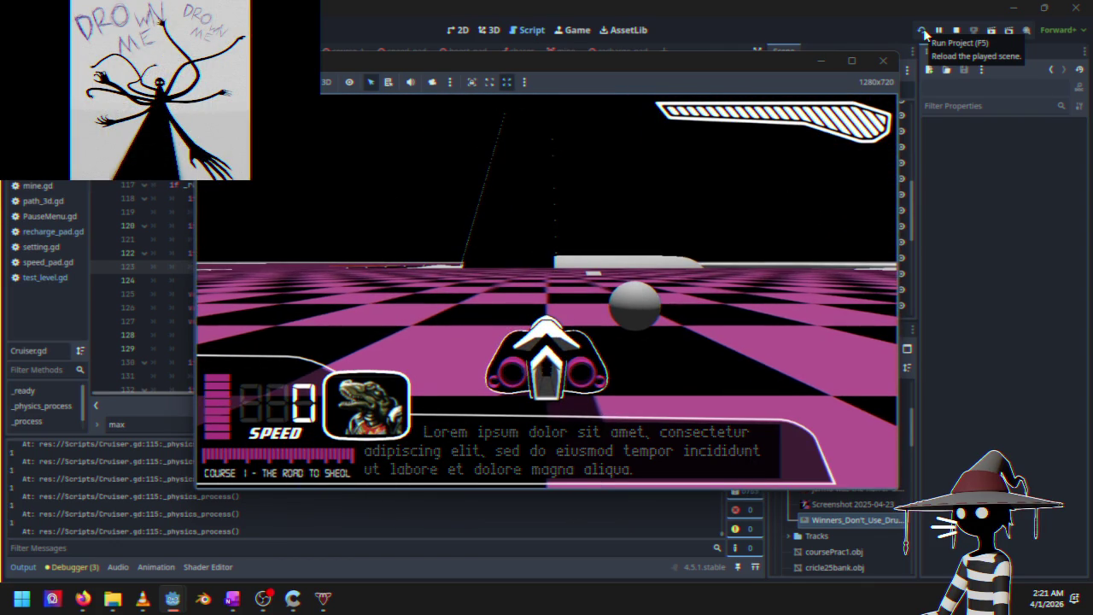
click(956, 30)
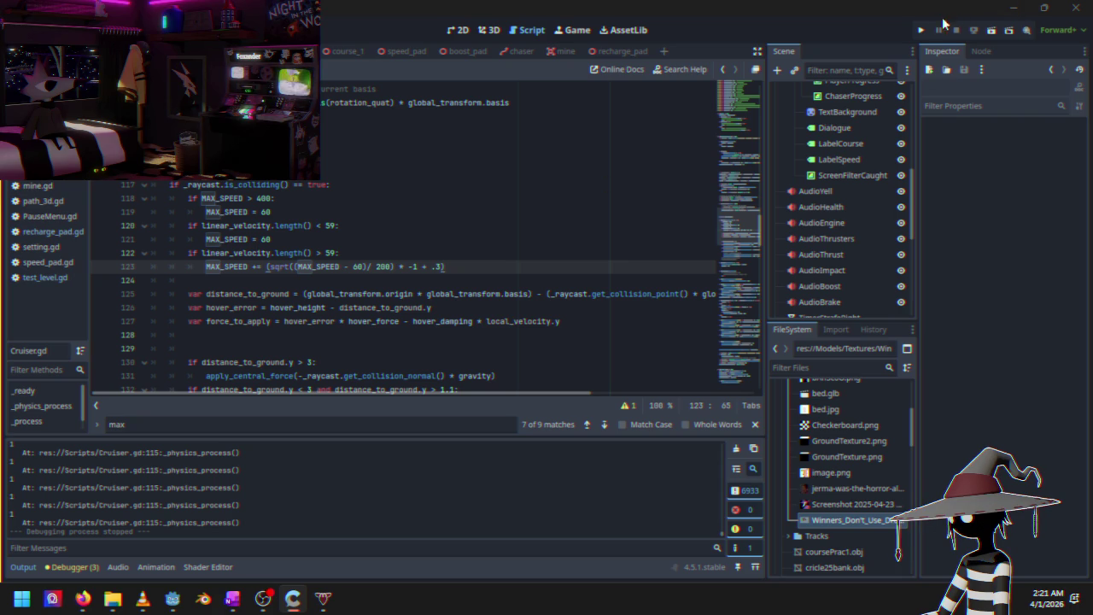
Run a Time Trials test race reaching speed 86, then pause and stop the game
click(921, 30)
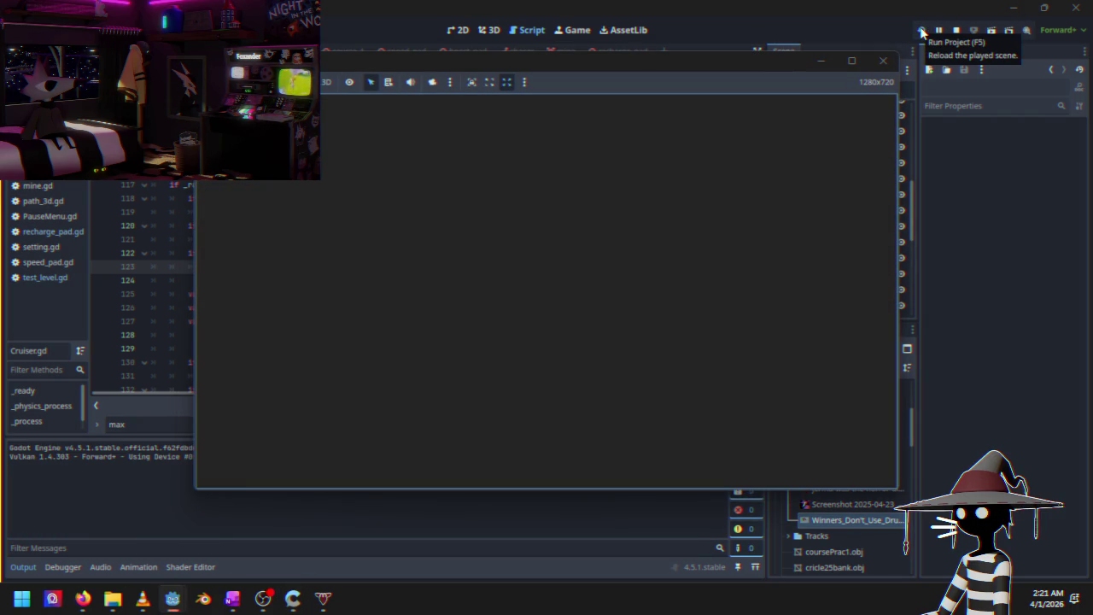
key(Down)
key(Down)
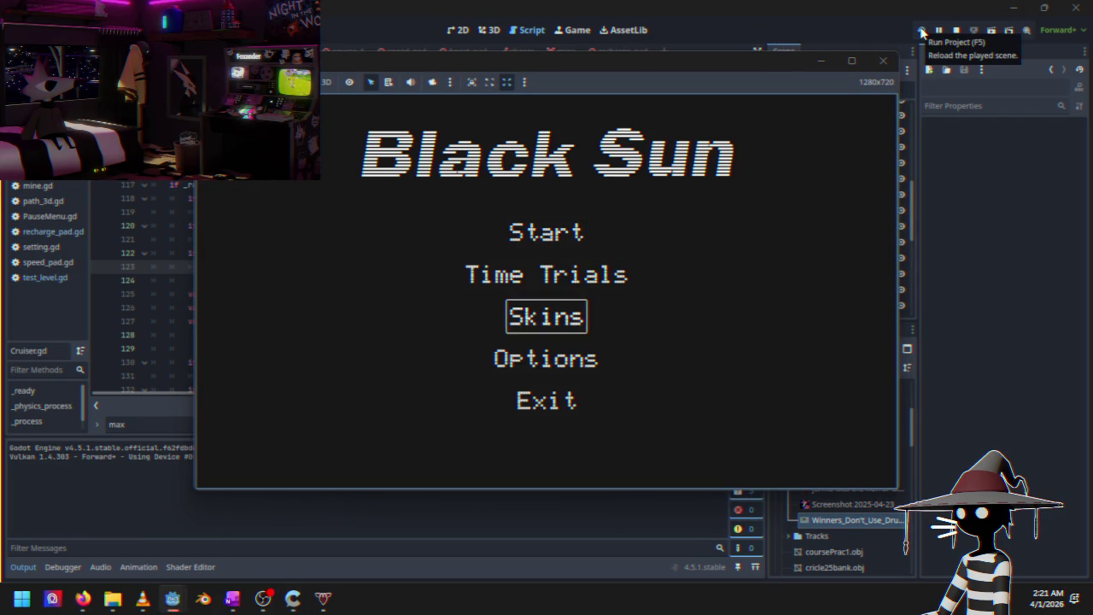
key(Down)
key(Up)
key(Up)
key(Up)
key(Down)
key(Down)
key(Up)
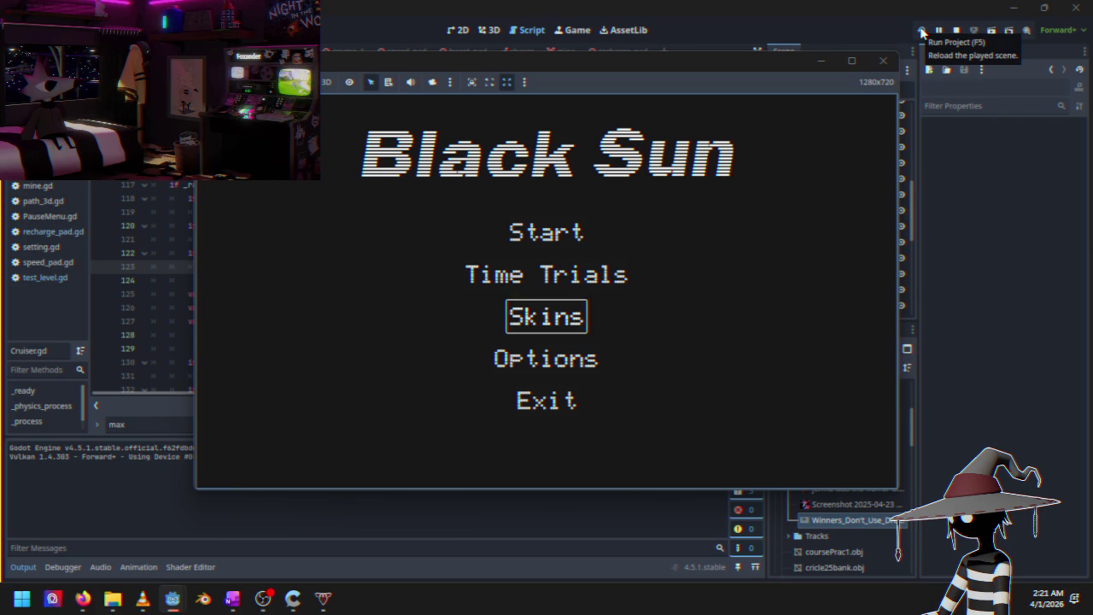
key(Return)
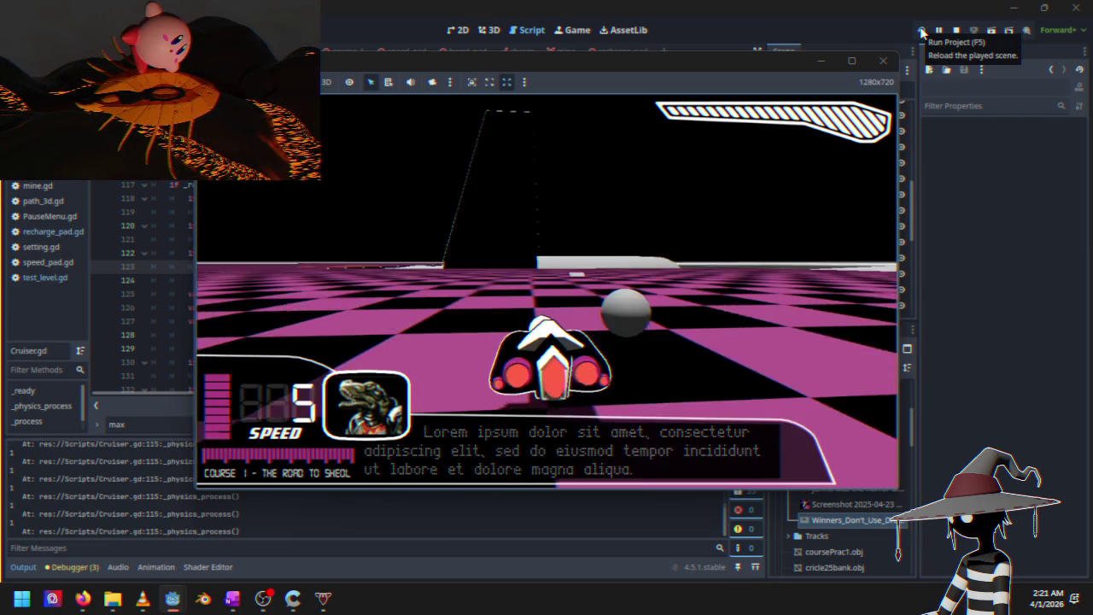
key(Up)
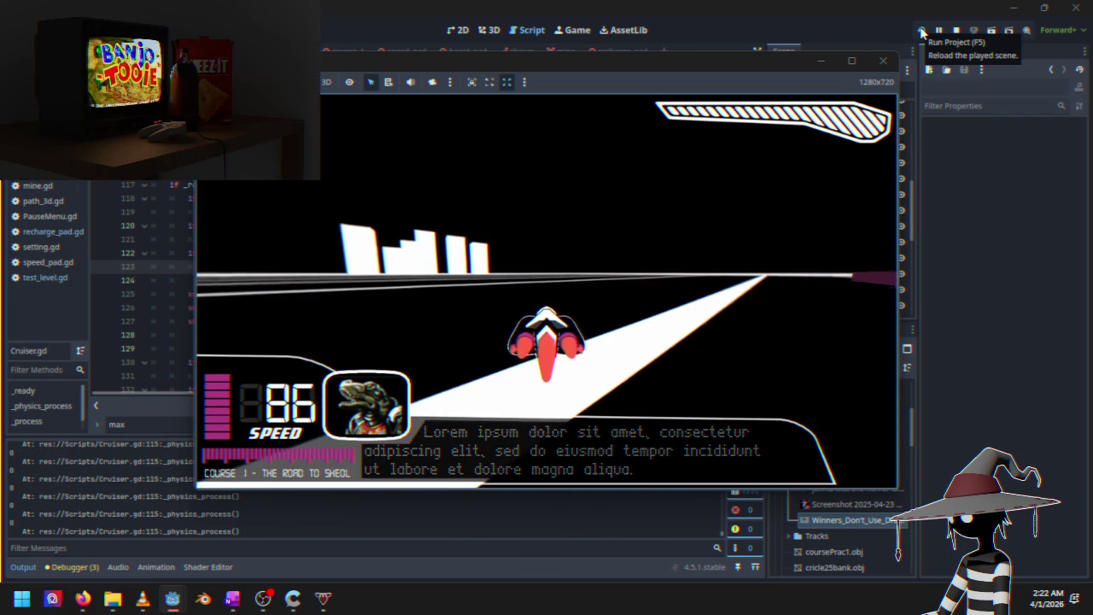
key(Escape)
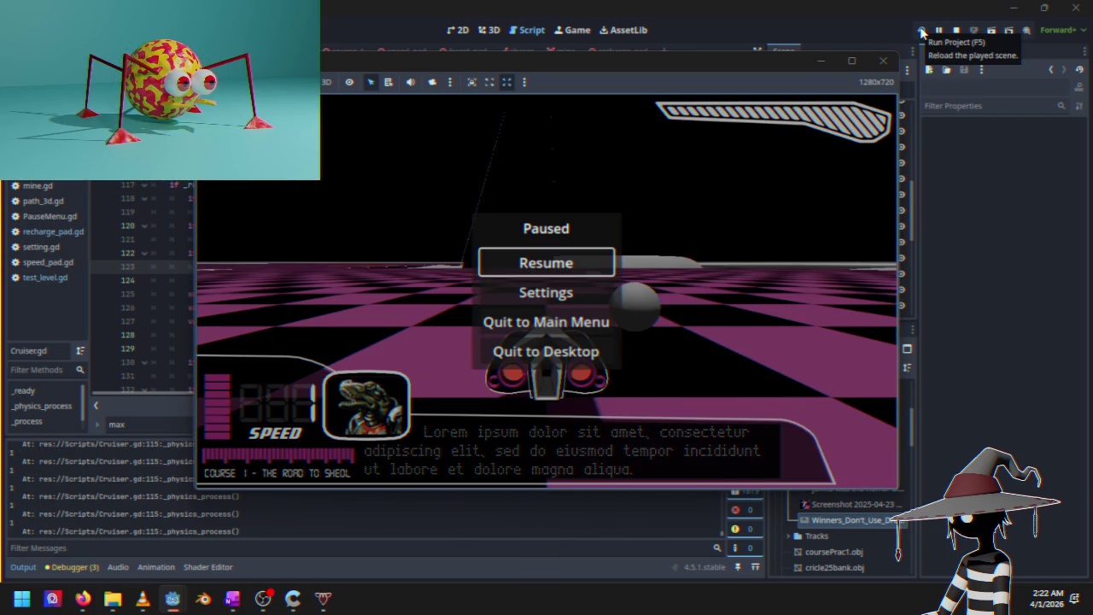
click(957, 29)
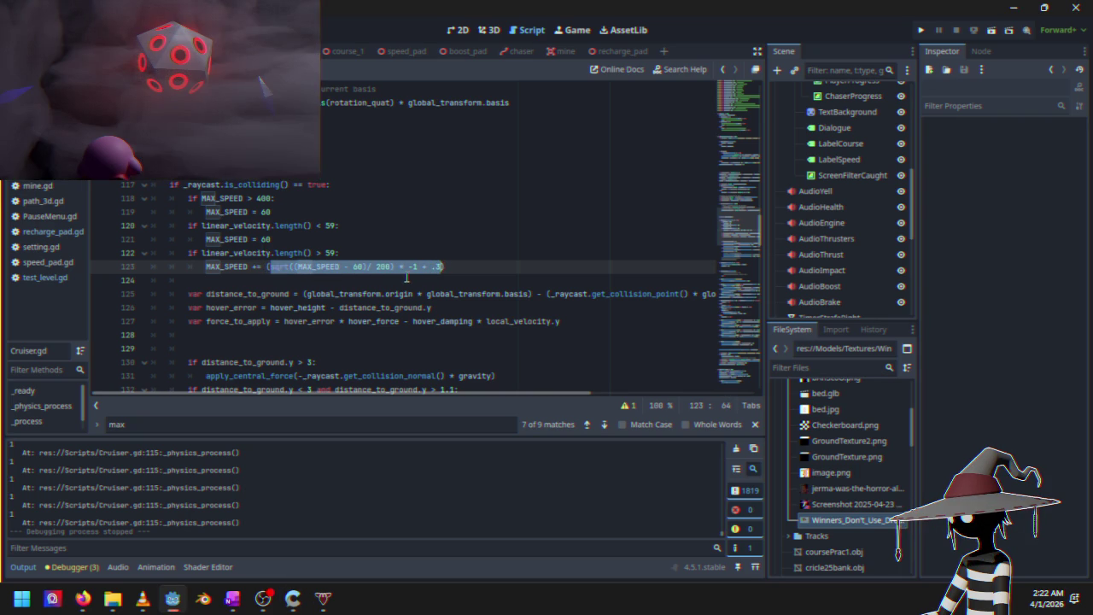
Paste the max-speed formula into line 115's printout
click(234, 157)
key(BackSpace)
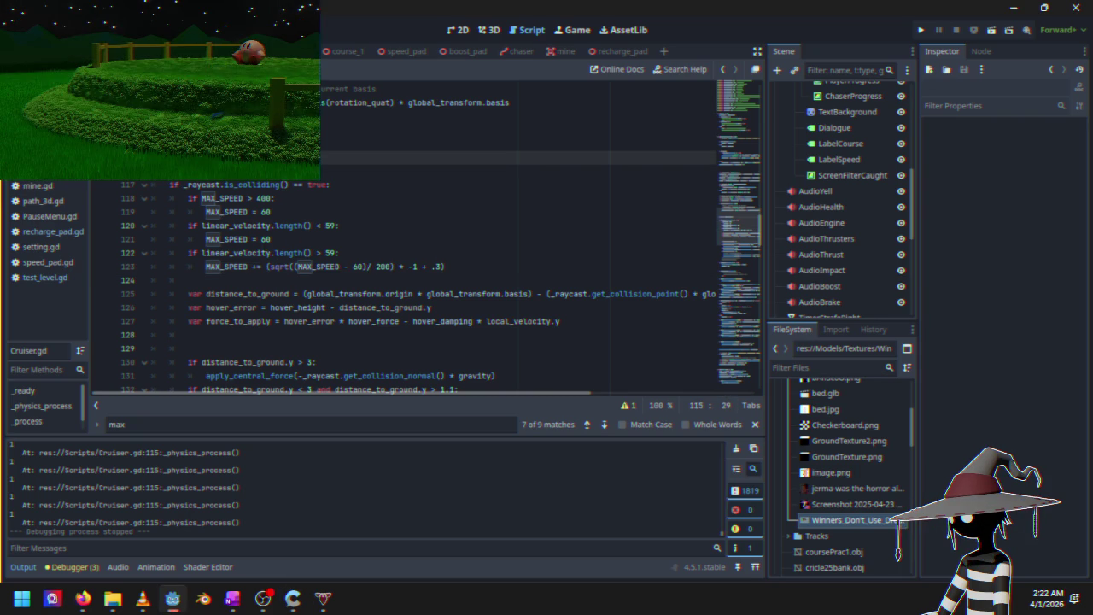
key(ctrl+v)
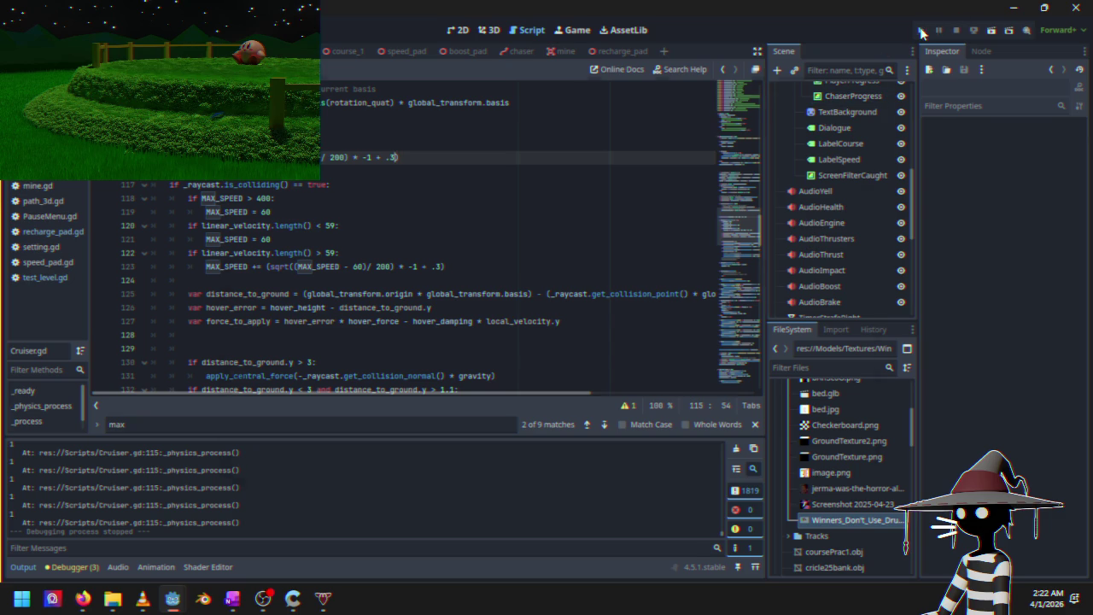
Run the game, race a Time Trial, then pause and stop it with F8
click(921, 31)
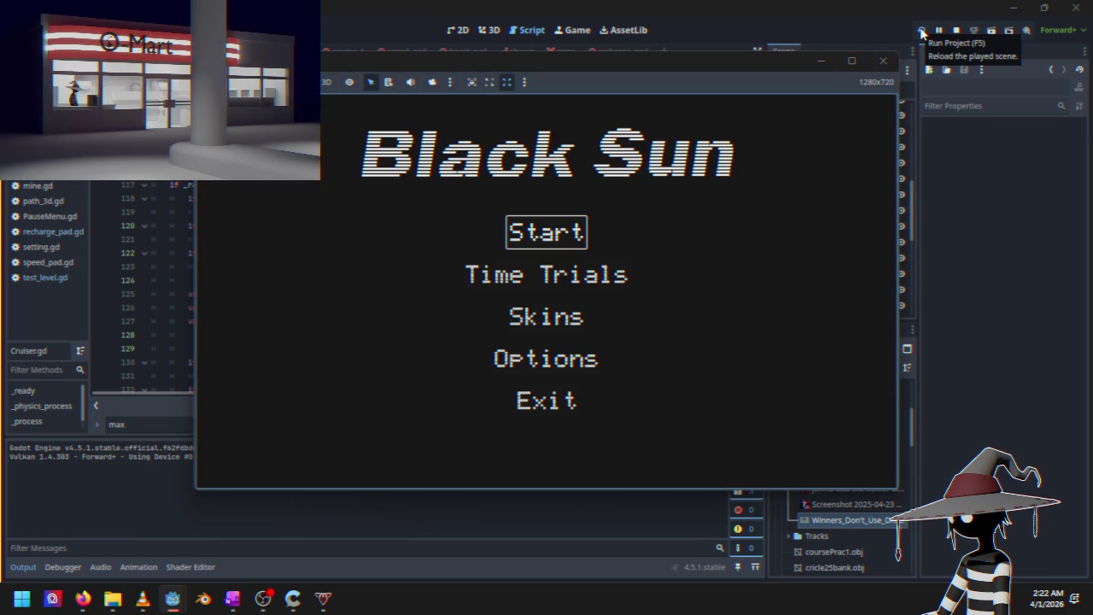
key(Return)
key(Escape)
key(Down)
key(Return)
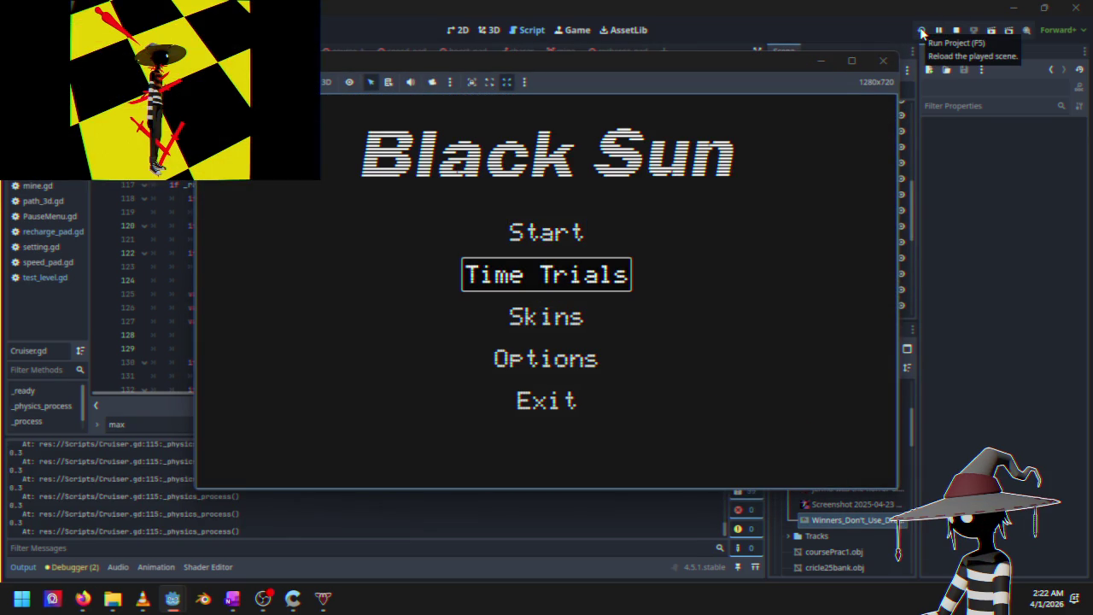
key(Return)
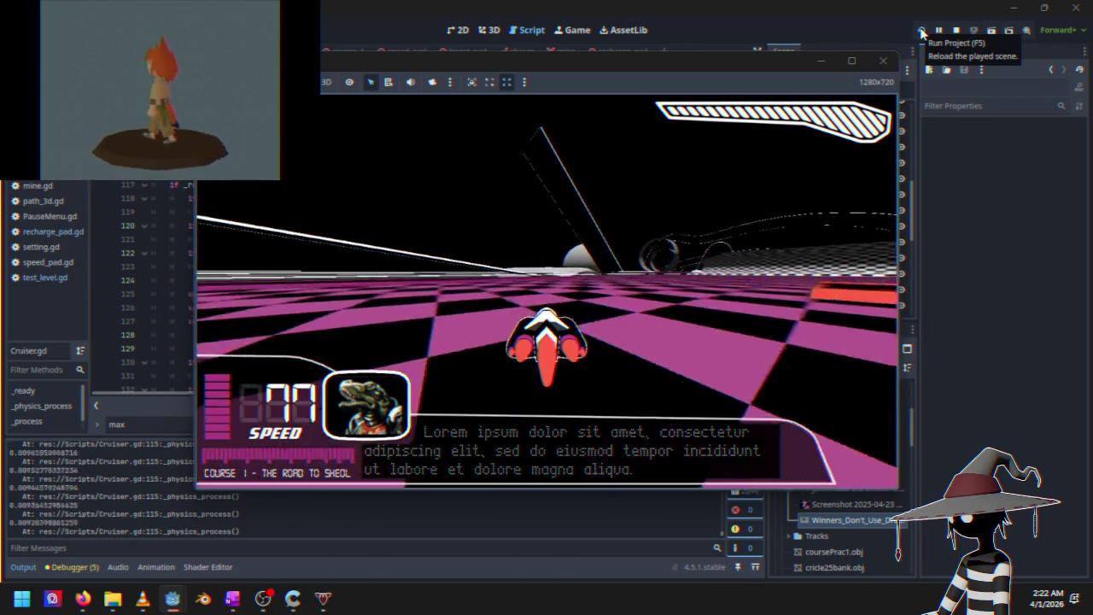
key(Escape)
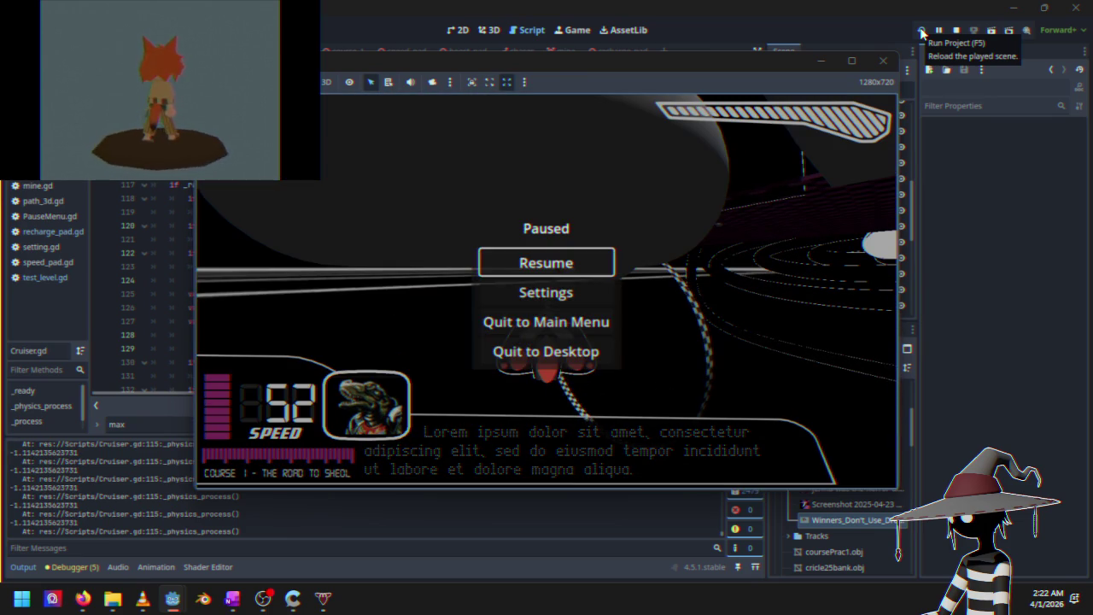
key(F8)
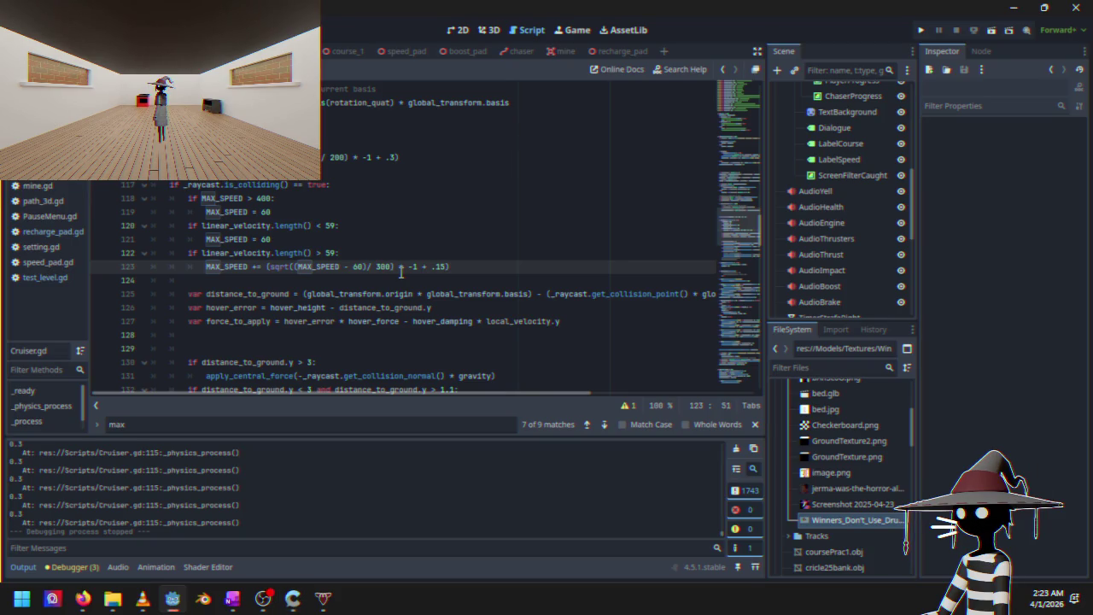
Relaunch the game to its Black Sun menu and switch to Firefox
click(922, 31)
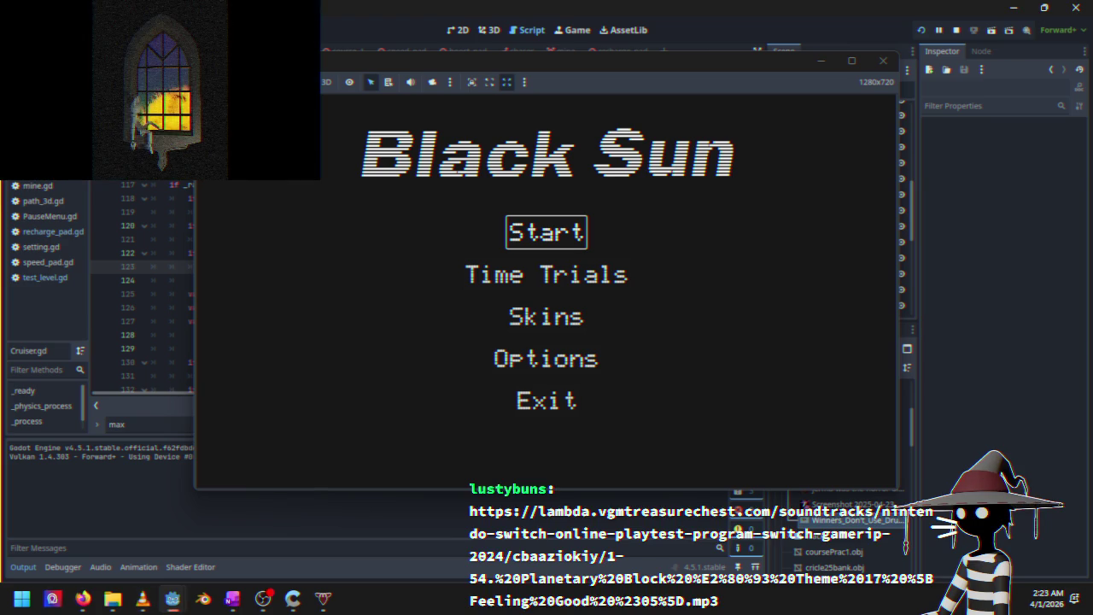
key(alt+Tab)
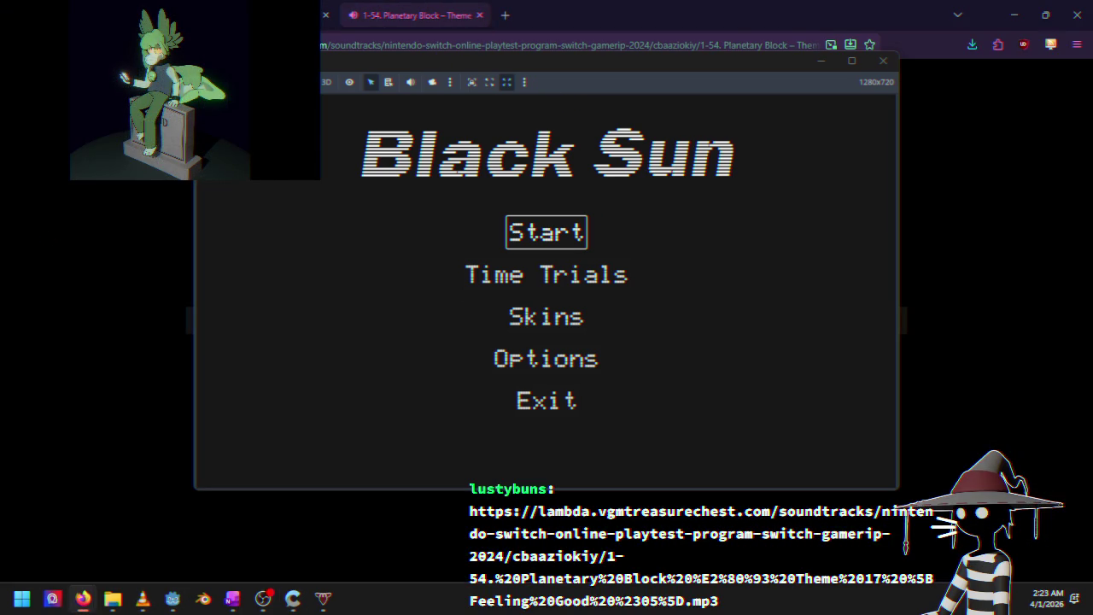
Minimize the game, halve the soundtrack volume and restart it from the beginning
click(812, 59)
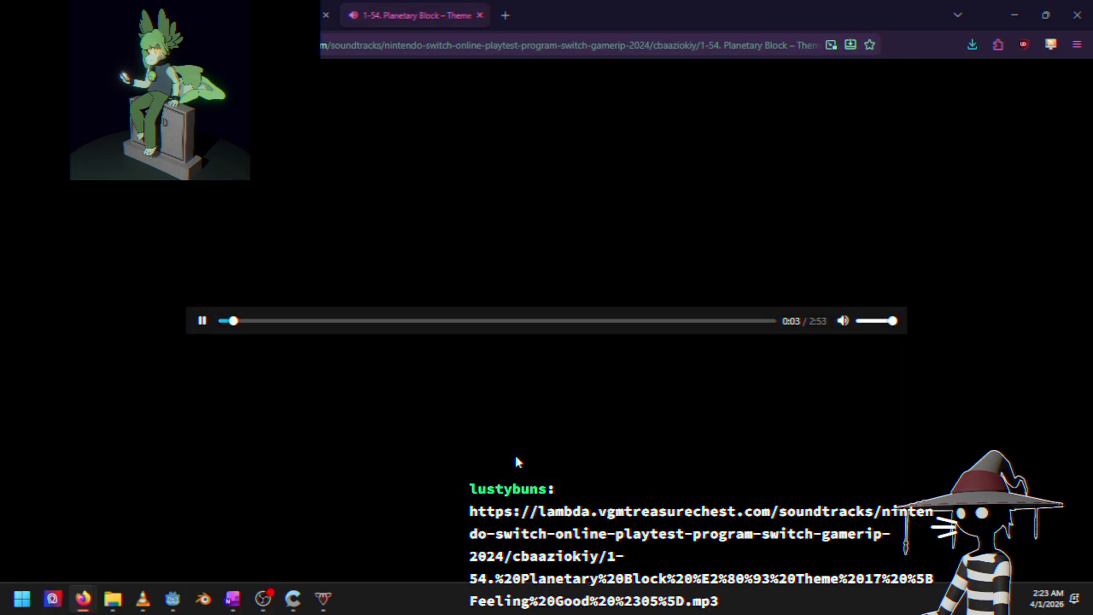
drag(891, 322, 869, 322)
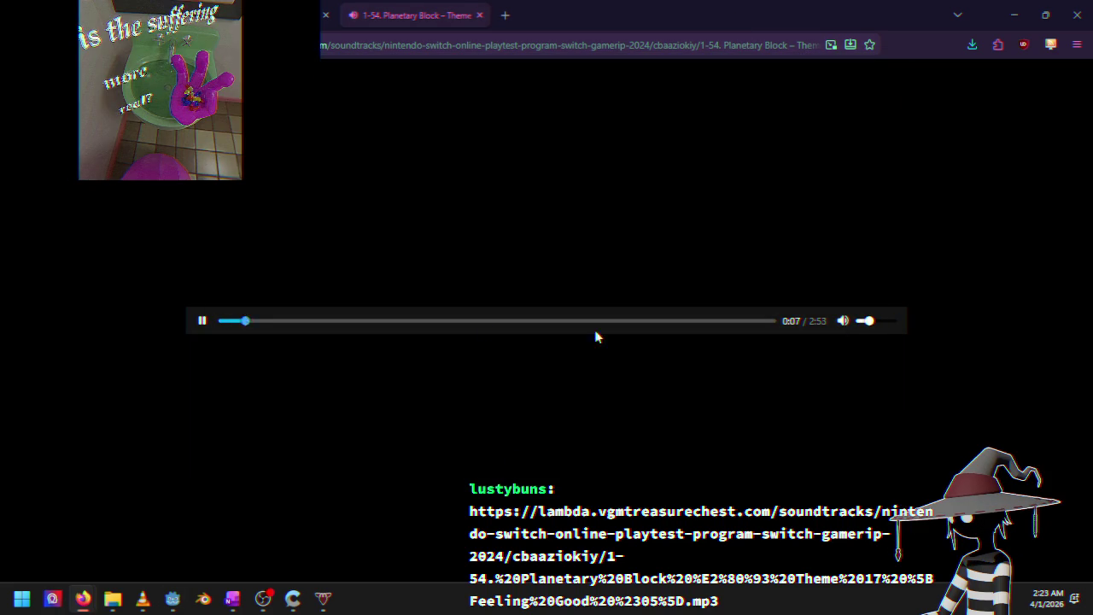
drag(239, 322, 155, 340)
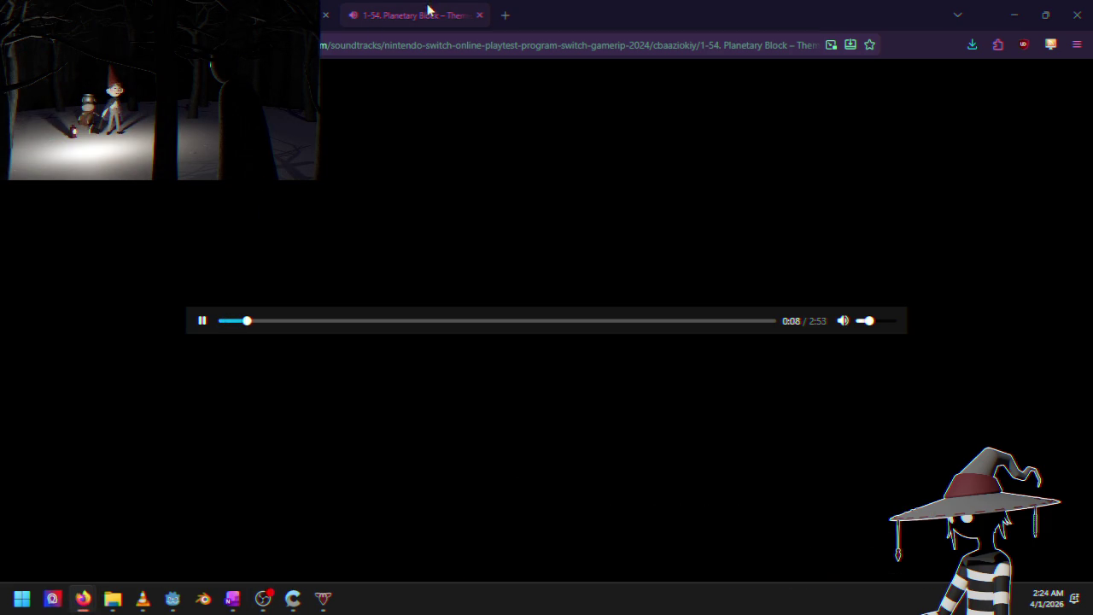
Glance at the Desmos graph, minimize Firefox and relaunch the game
key(ctrl+Tab)
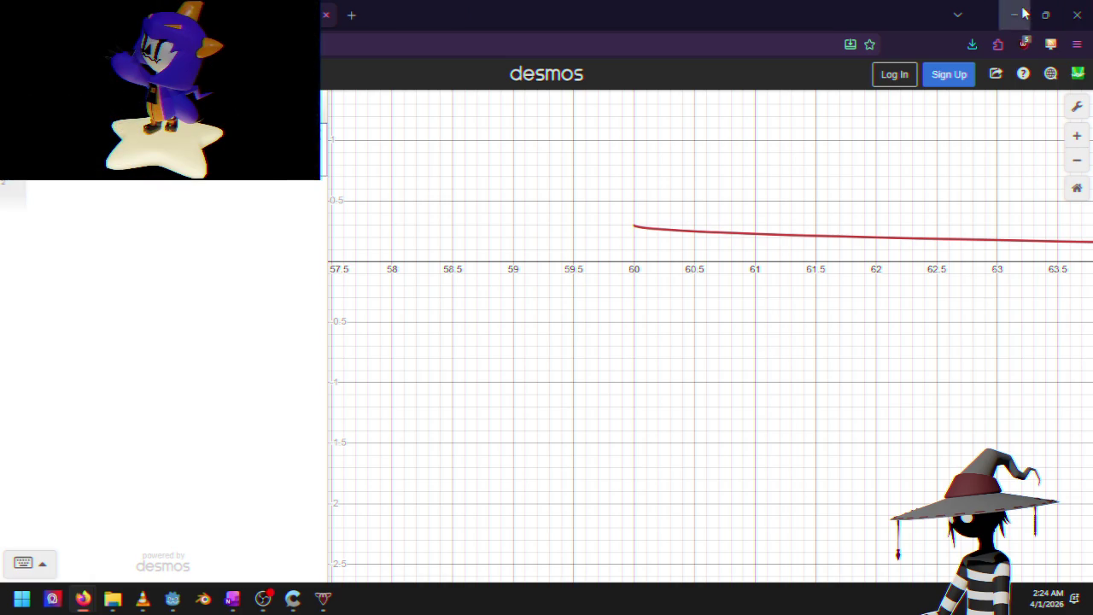
click(1014, 15)
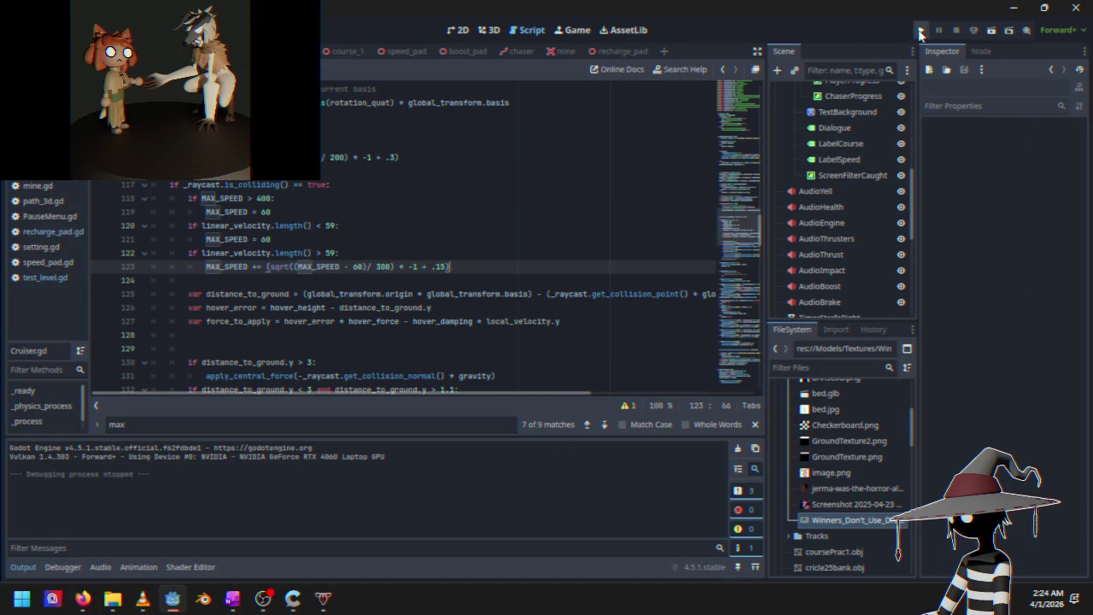
click(920, 30)
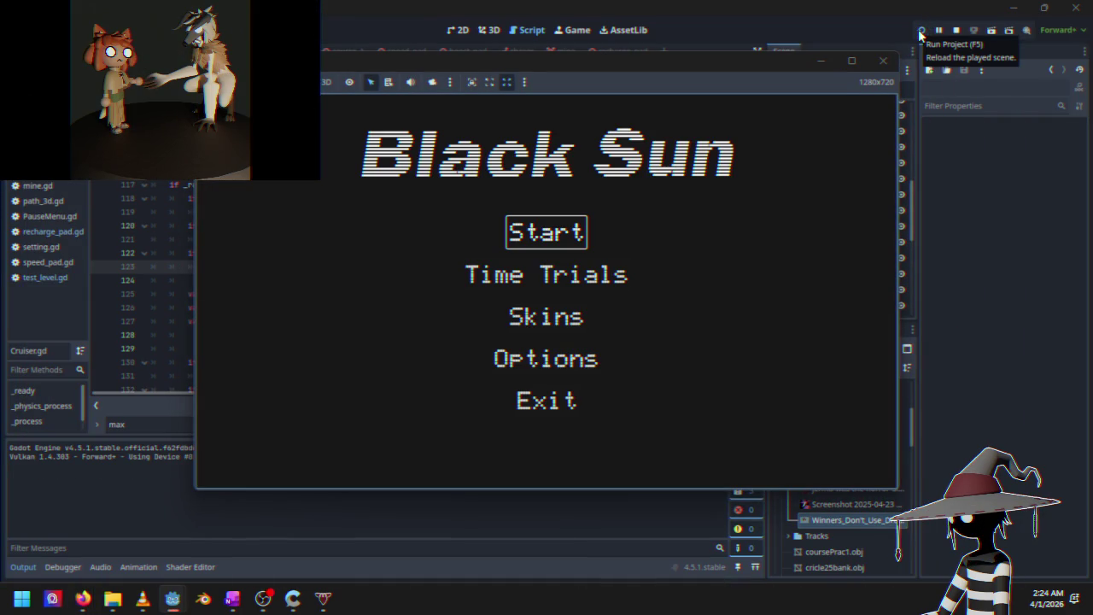
Race a Time Trial with divisor 300 and offset .15, then pause and quit to desktop
key(Down)
key(Up)
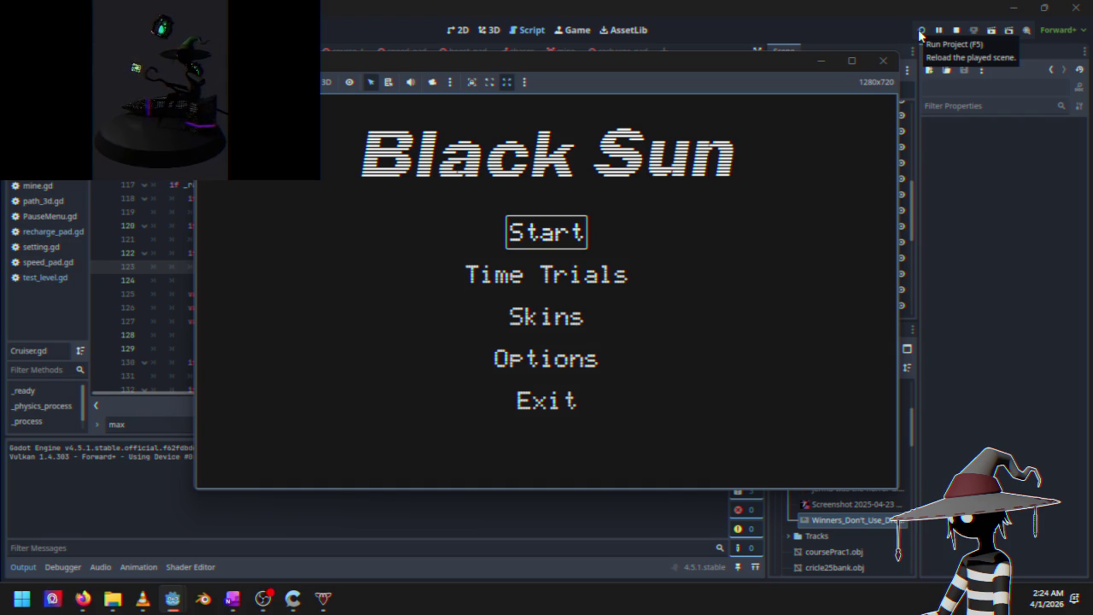
key(Down)
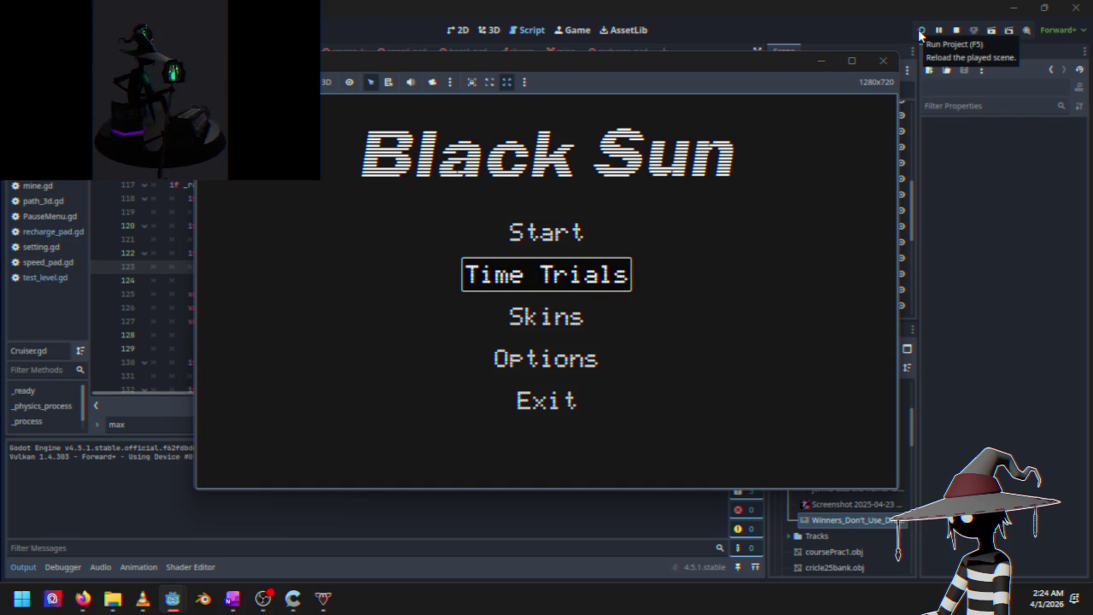
key(Return)
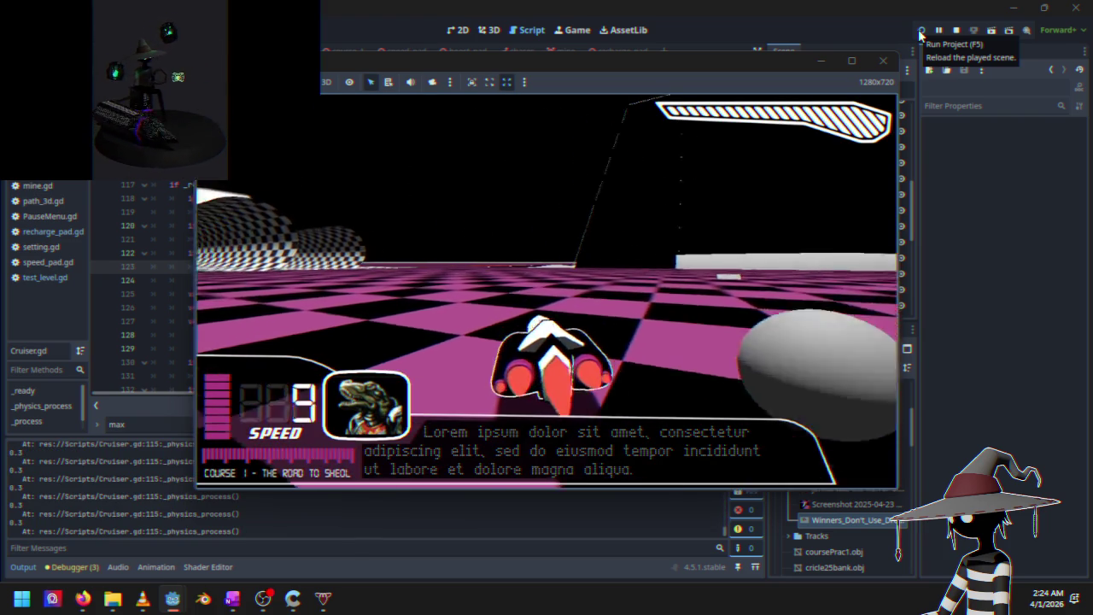
key(Escape)
key(Down)
key(Down)
key(Down)
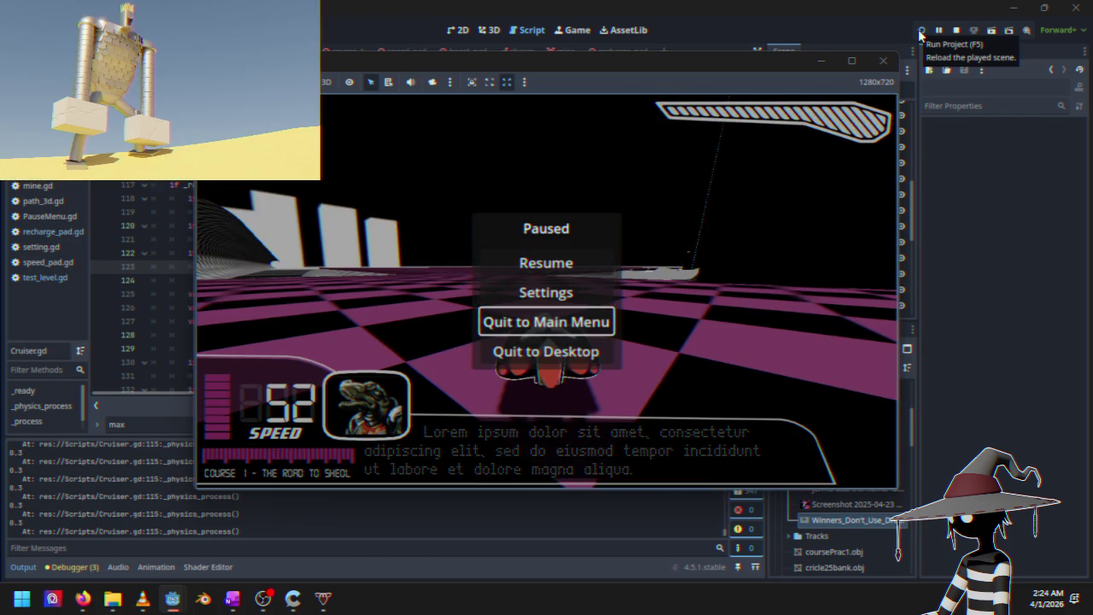
key(Return)
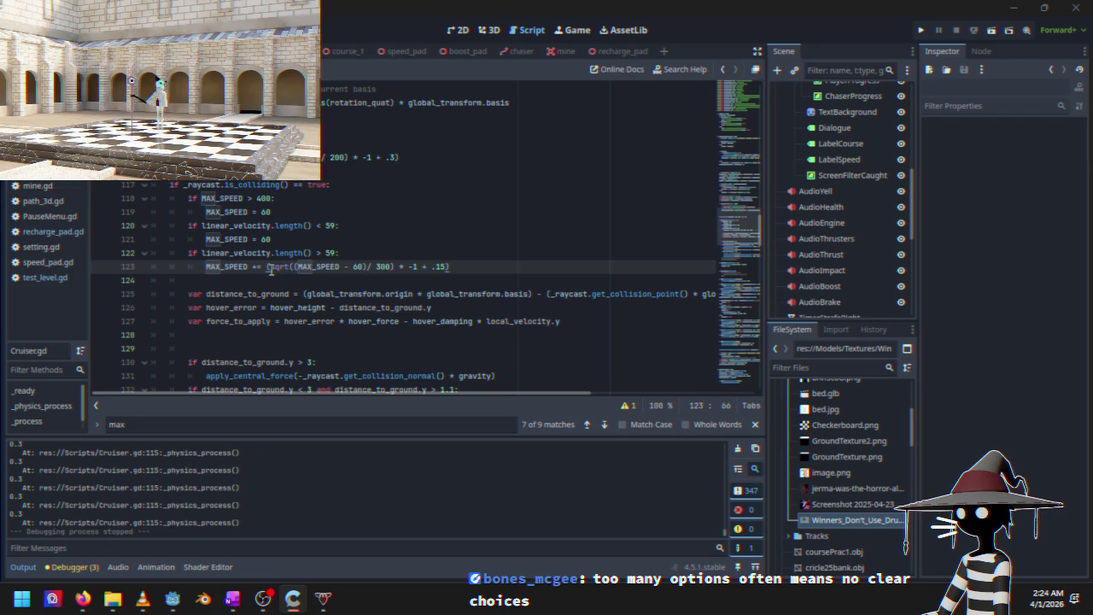
Copy line 123's formula into line 115's print statement and run the game
drag(344, 269, 446, 269)
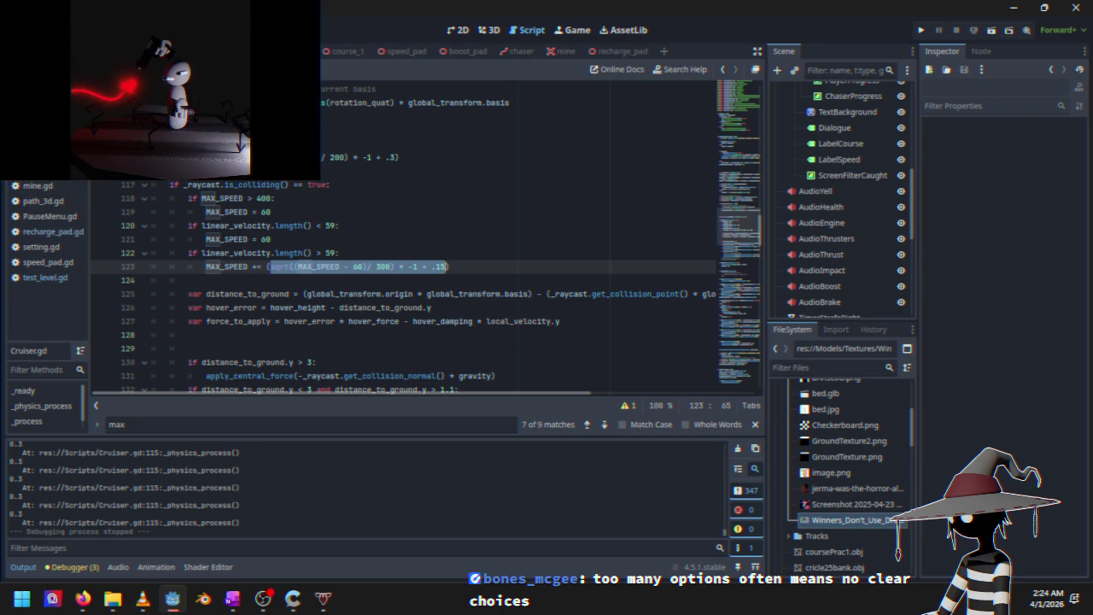
click(396, 159)
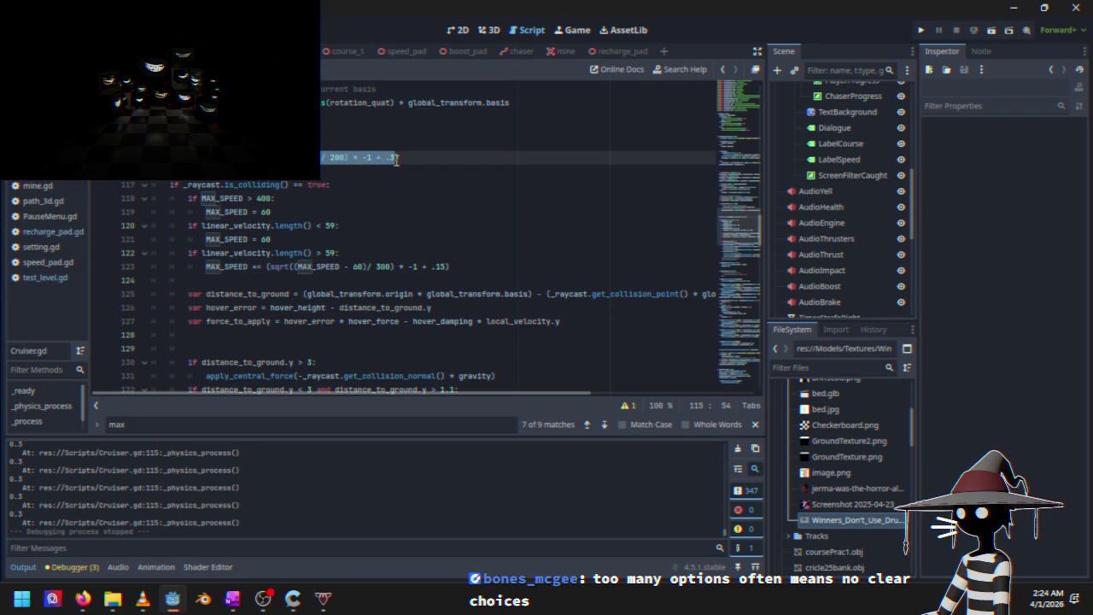
key(F5)
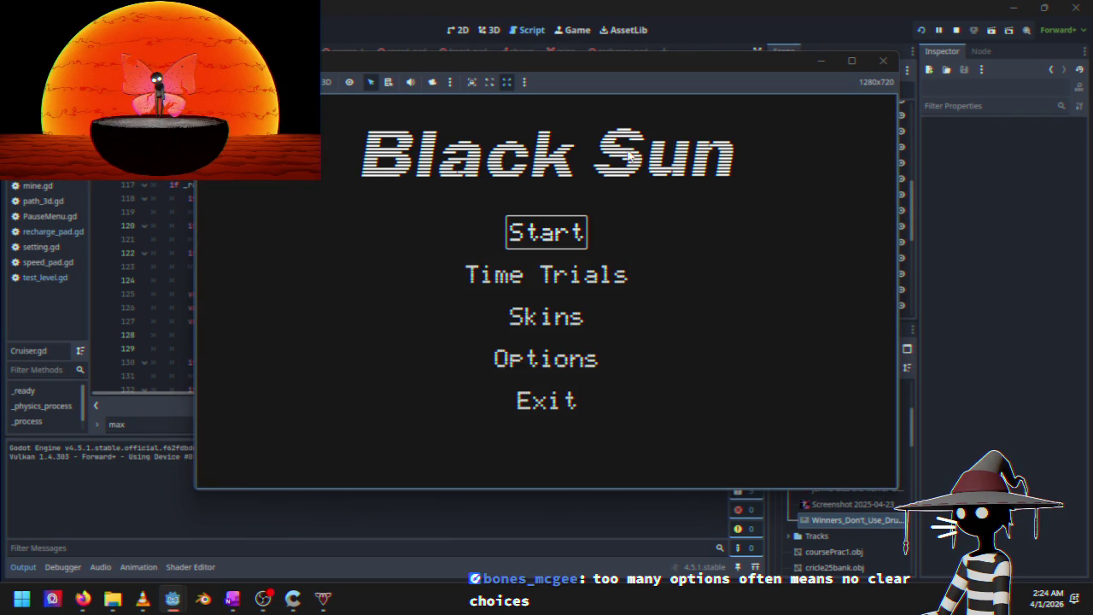
Race a Time Trial, printing values near 0.0016, then quit to the main menu
key(Down)
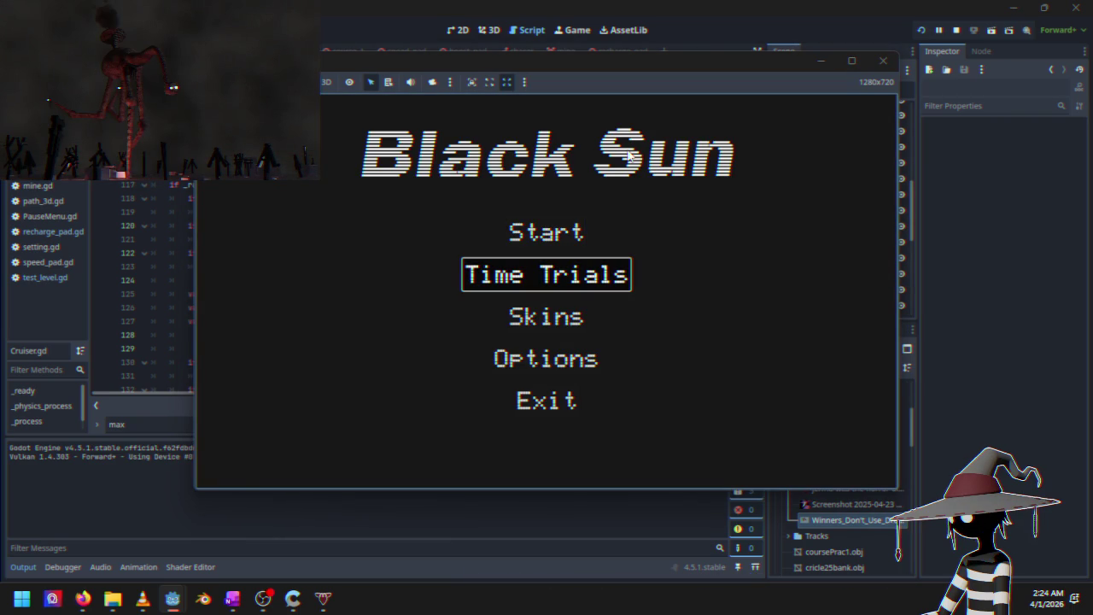
key(Return)
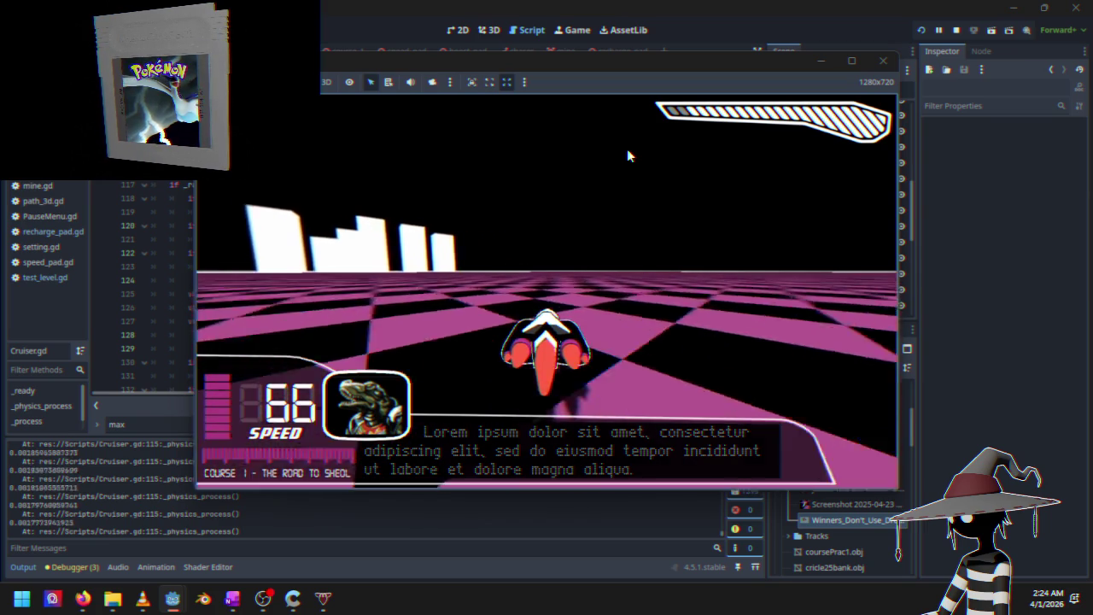
key(Escape)
key(Down)
key(Down)
key(Down)
key(Return)
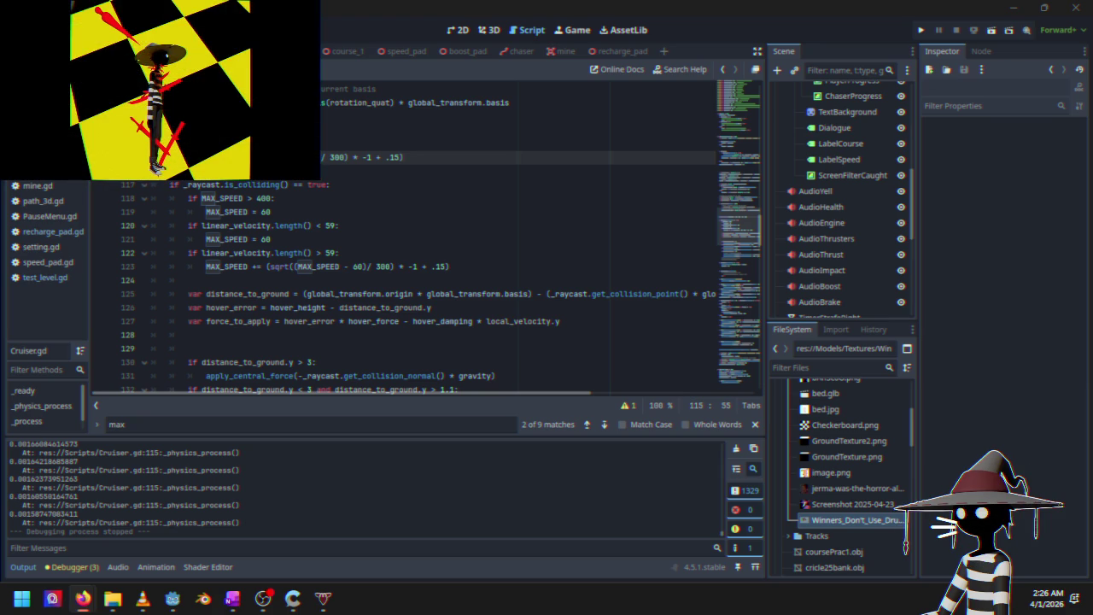
Change line 115's divisor from 300 to 400 and relaunch the game to Time Trials
click(344, 160)
text(4)
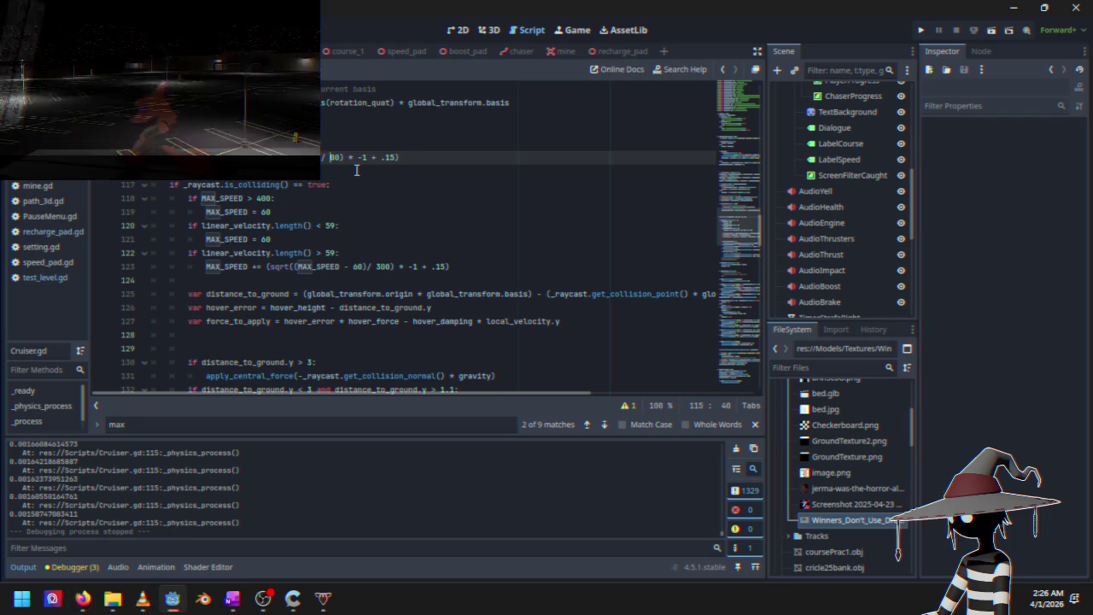
click(921, 32)
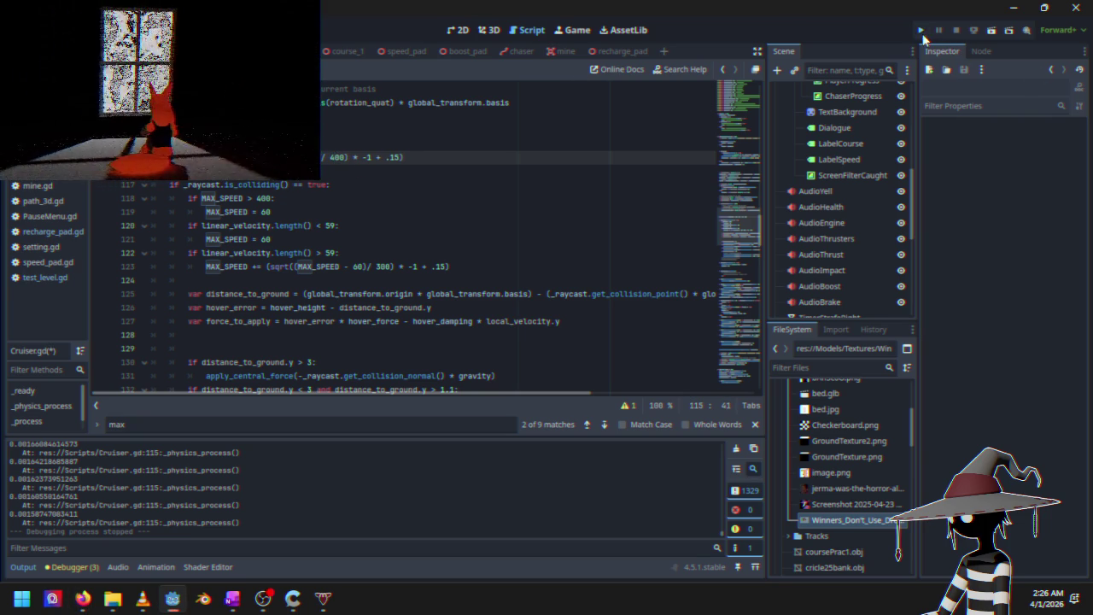
key(Down)
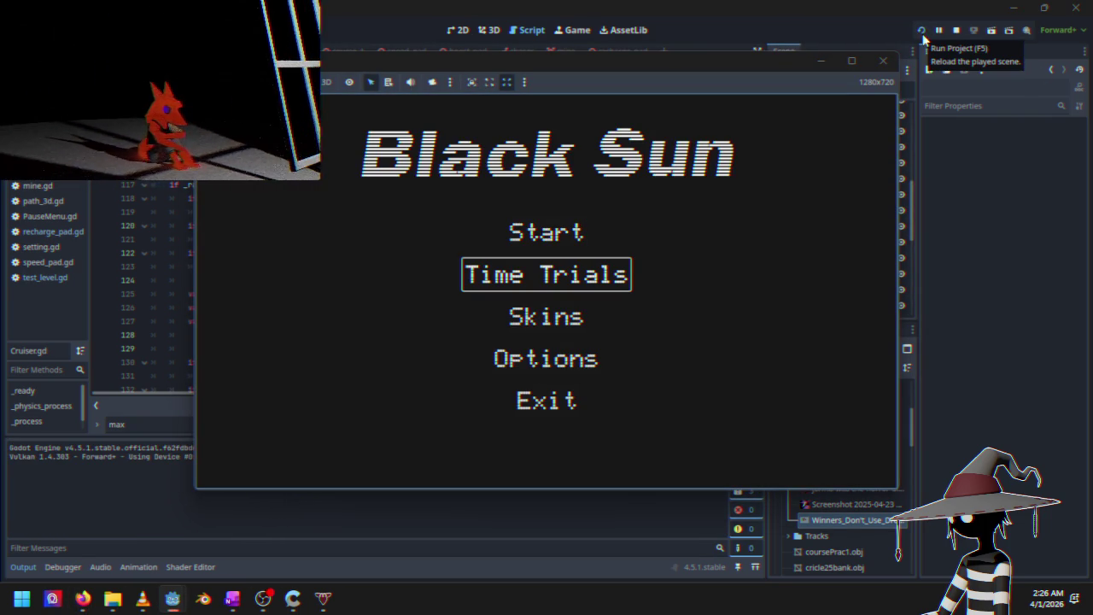
Race a Time Trial with the 400 divisor, pausing once, then quit to desktop
key(Down)
key(Up)
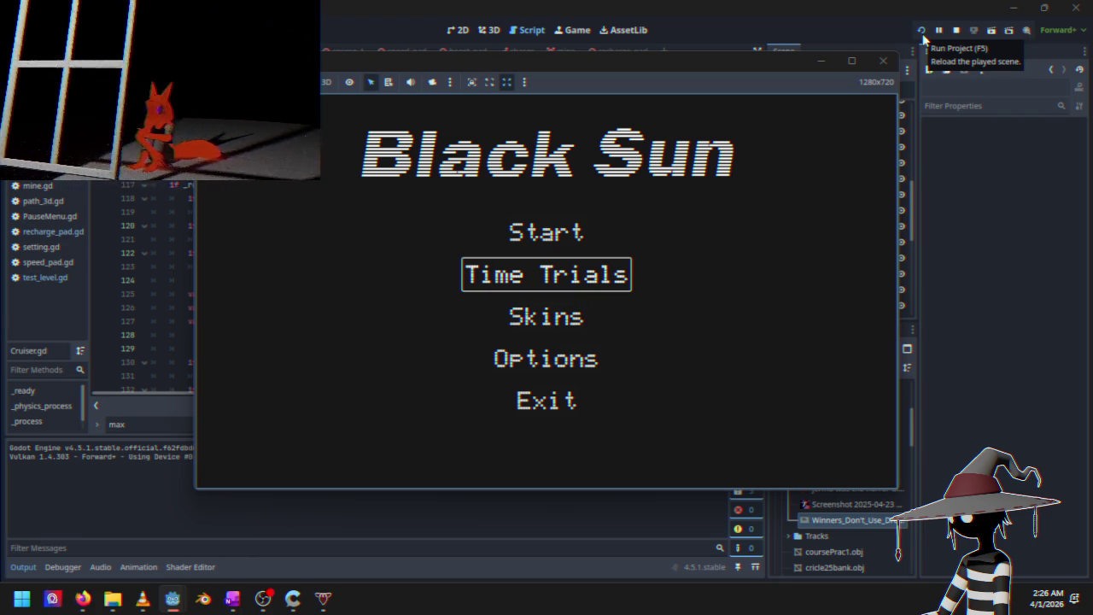
key(Return)
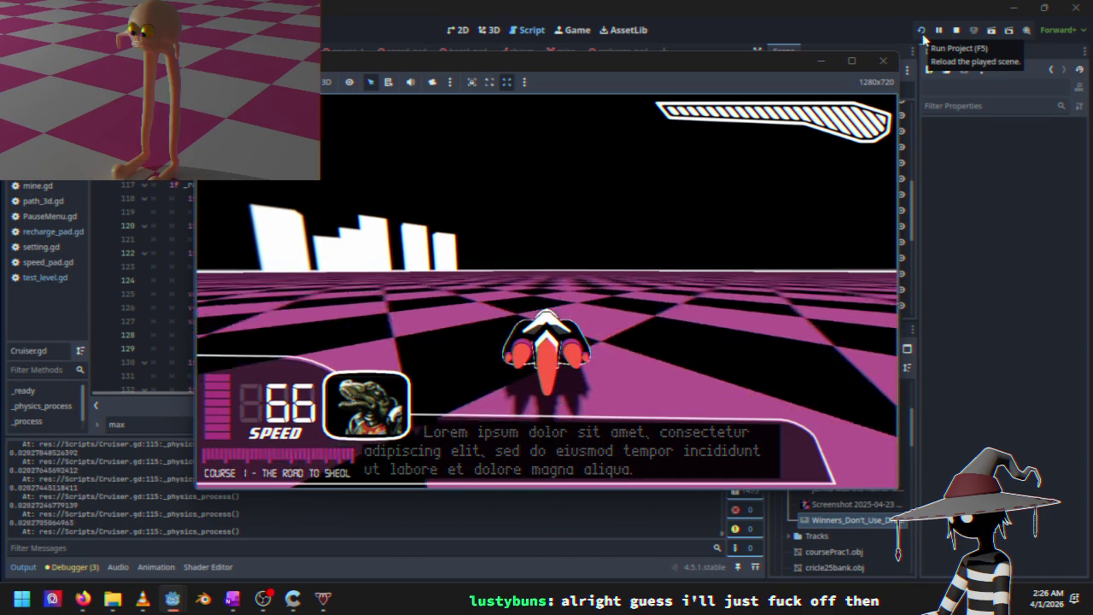
key(Escape)
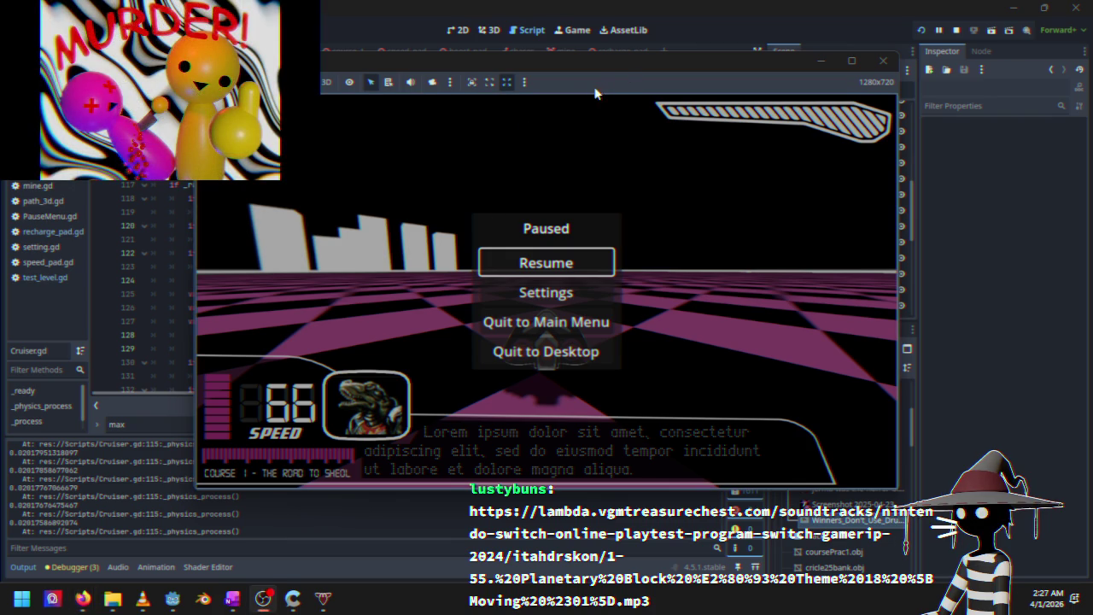
key(Escape)
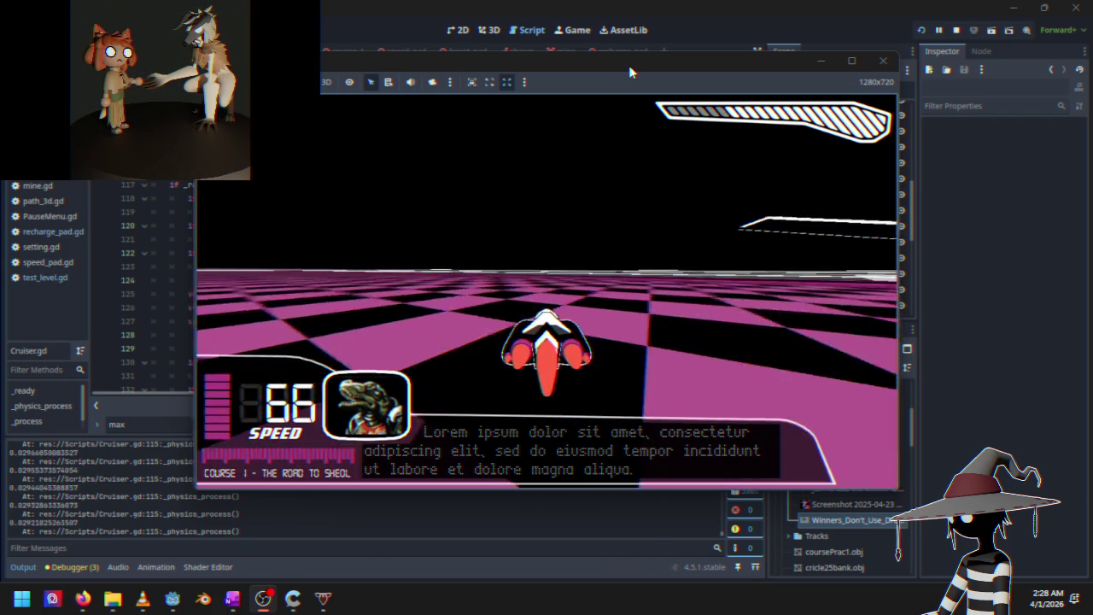
key(Escape)
key(Down)
key(Down)
key(Down)
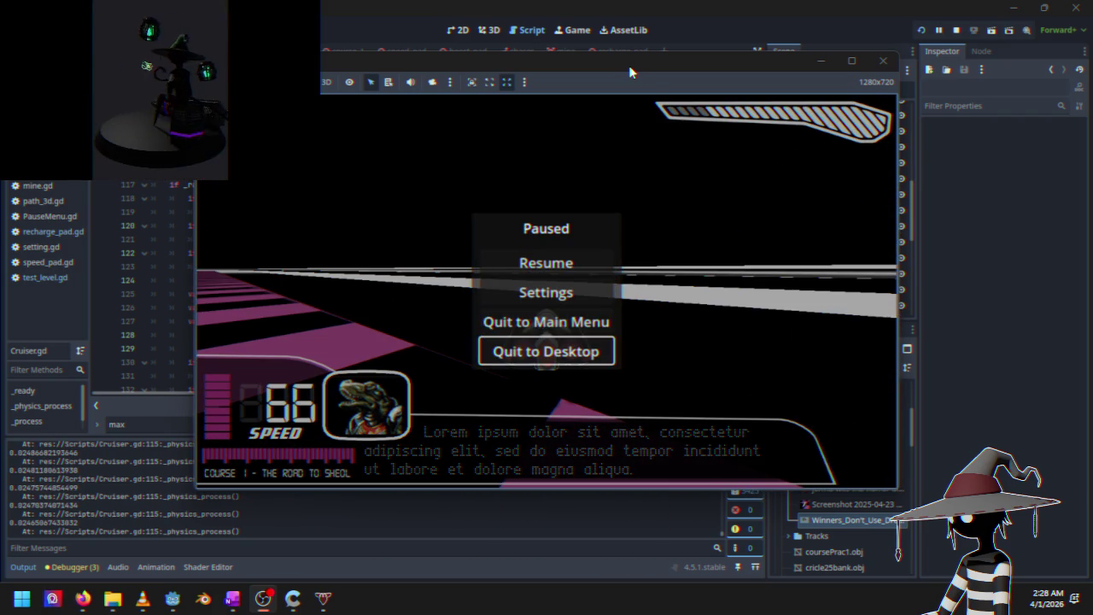
key(Return)
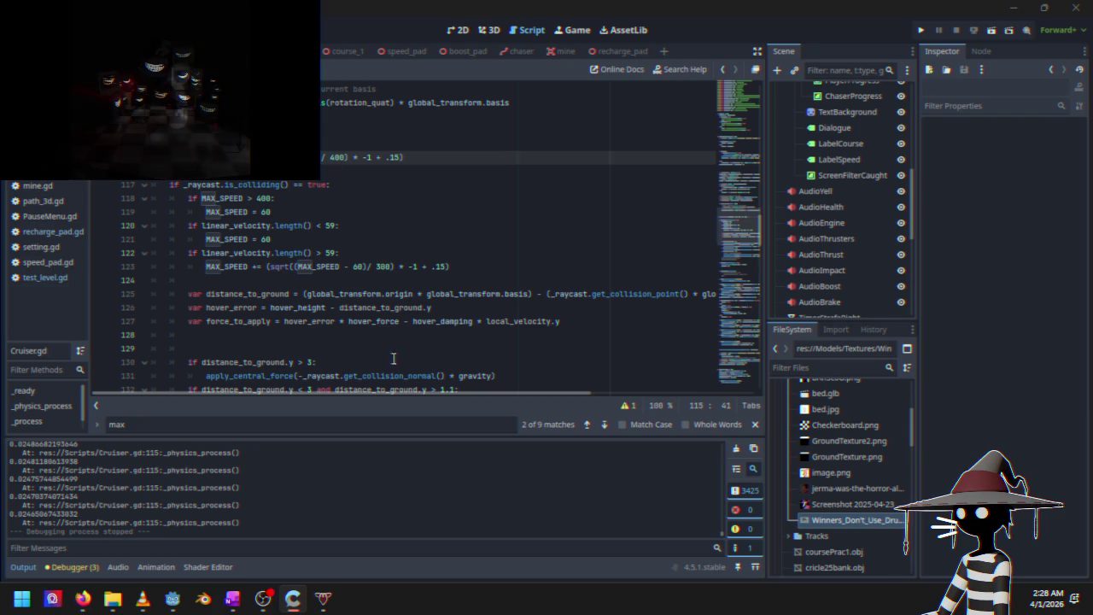
Change line 123's square-root divisor from 300 to 400 and relaunch the game
click(381, 267)
key(BackSpace)
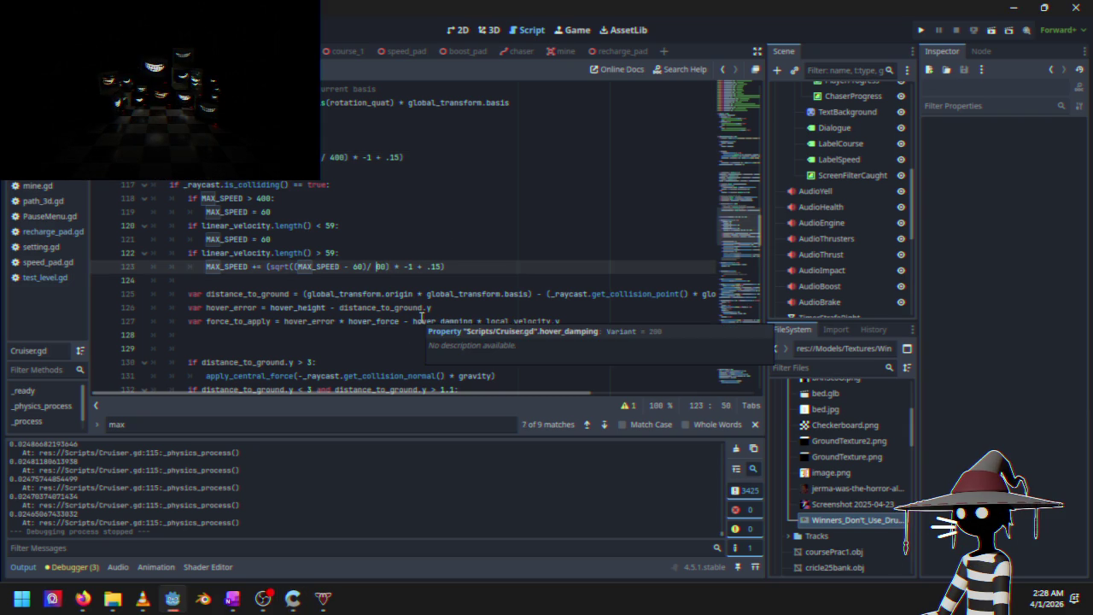
text(4)
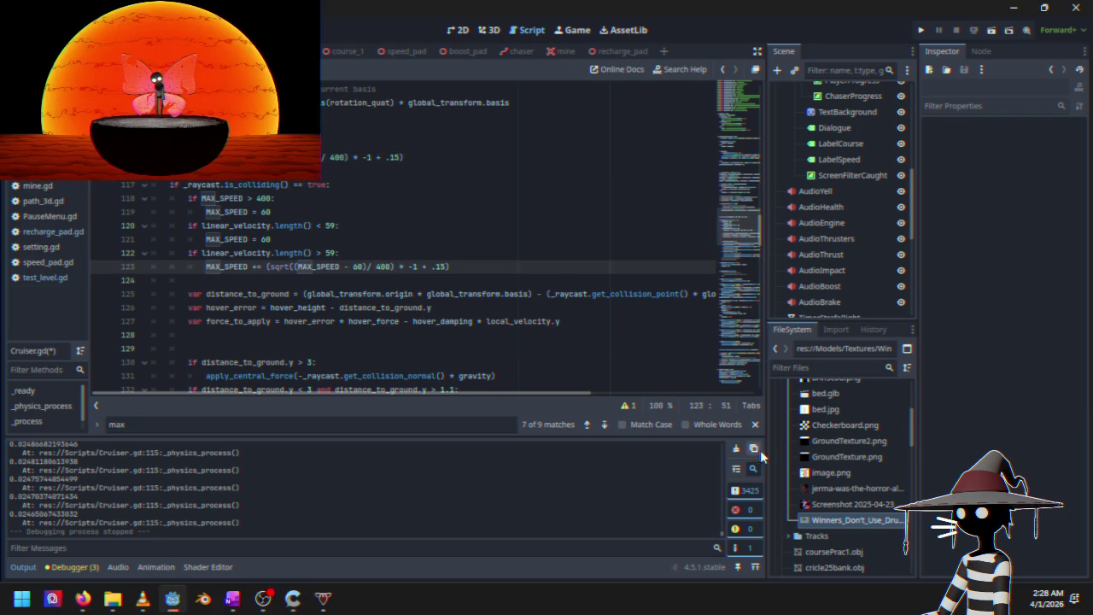
click(754, 424)
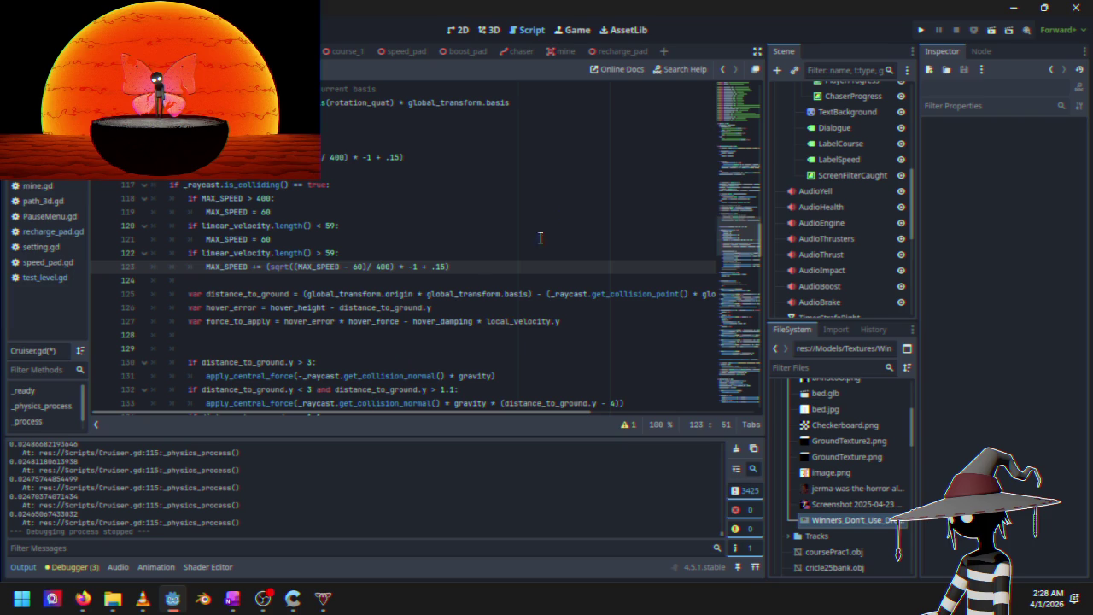
click(921, 30)
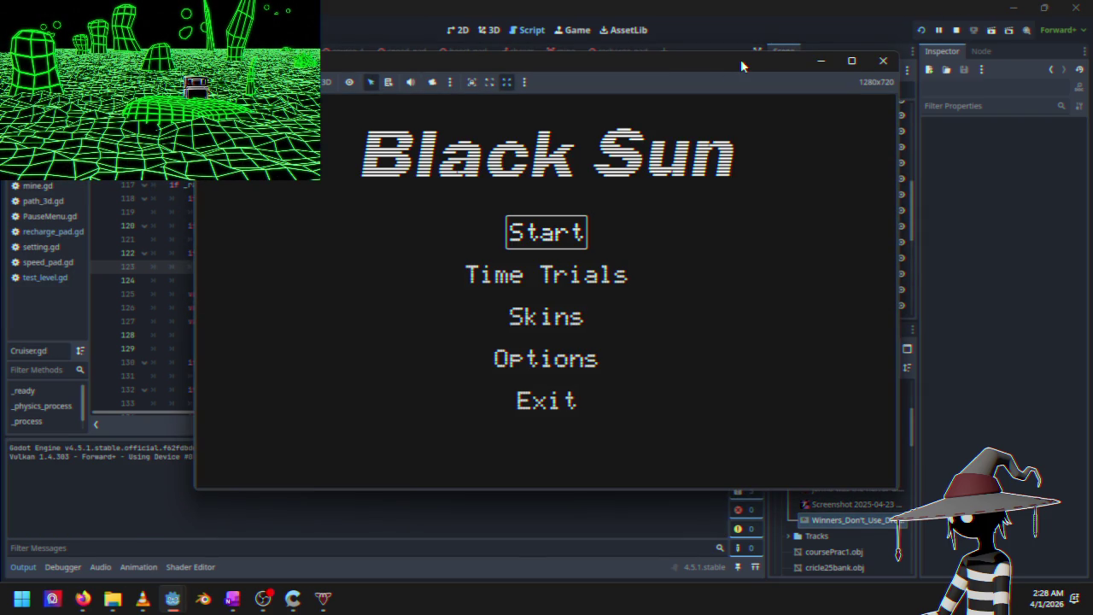
Start a race, then pause and quit back to the game's main menu
key(Return)
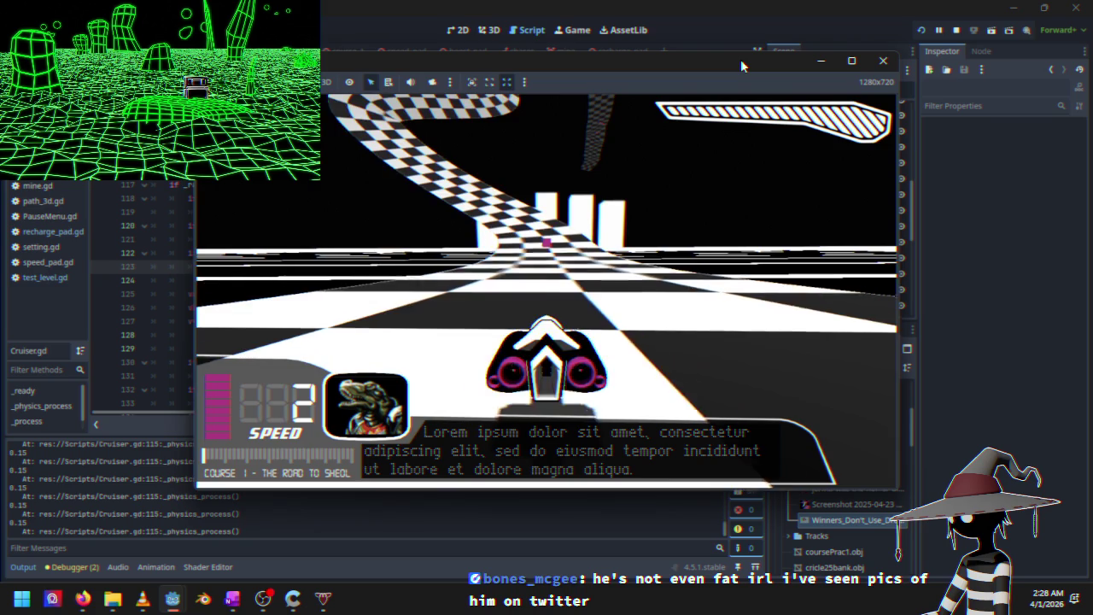
key(Escape)
key(Down)
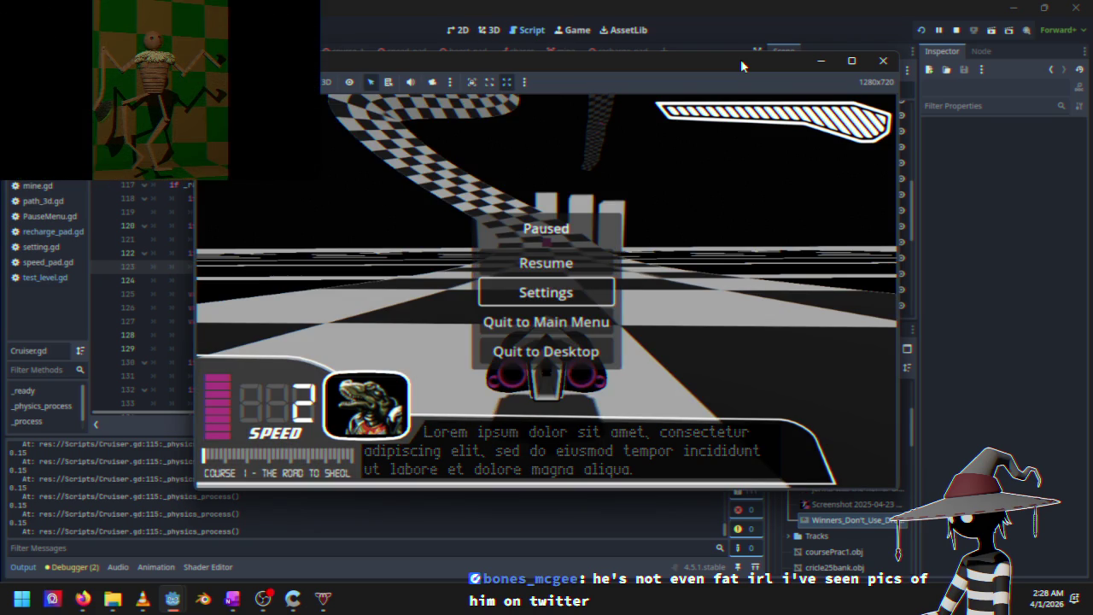
key(Down)
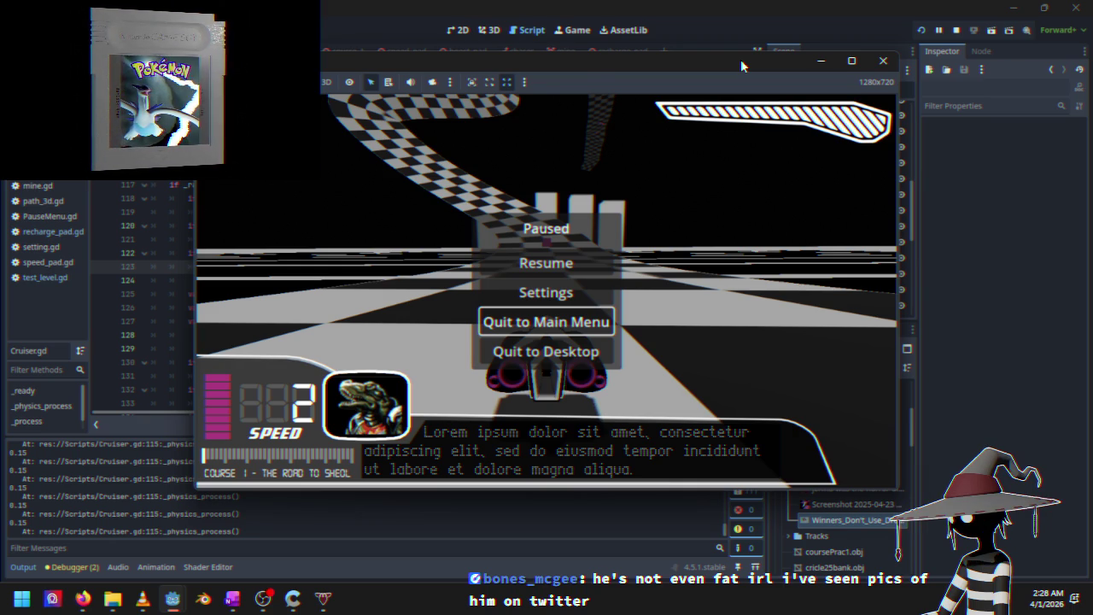
key(Return)
Race the Time Trials course, accelerating, easing off and steering left and right
key(Down)
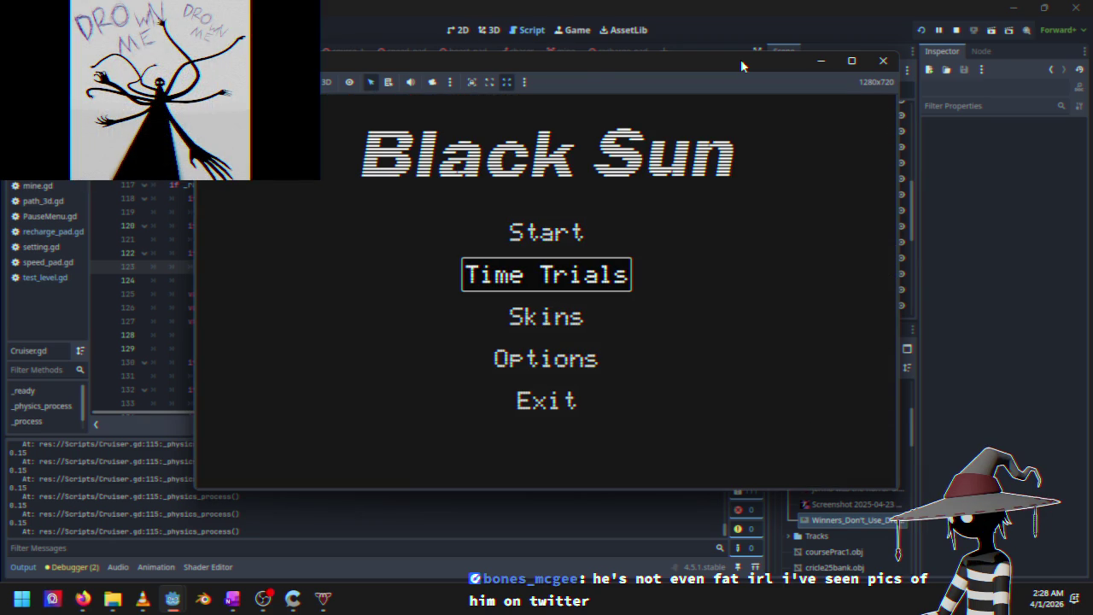
key(Return)
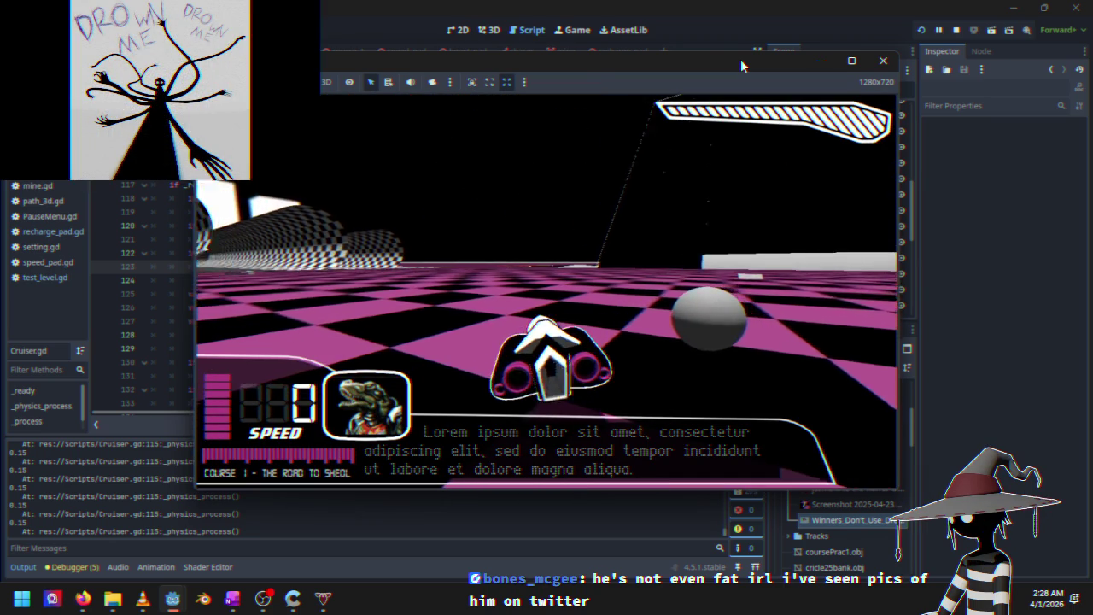
key(Up)
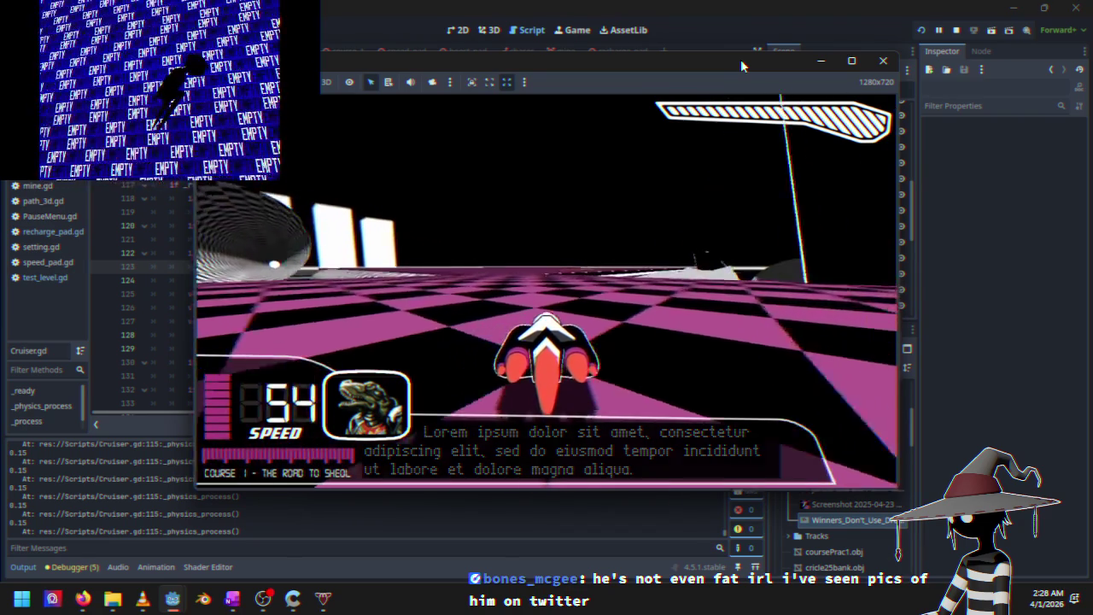
key(Down)
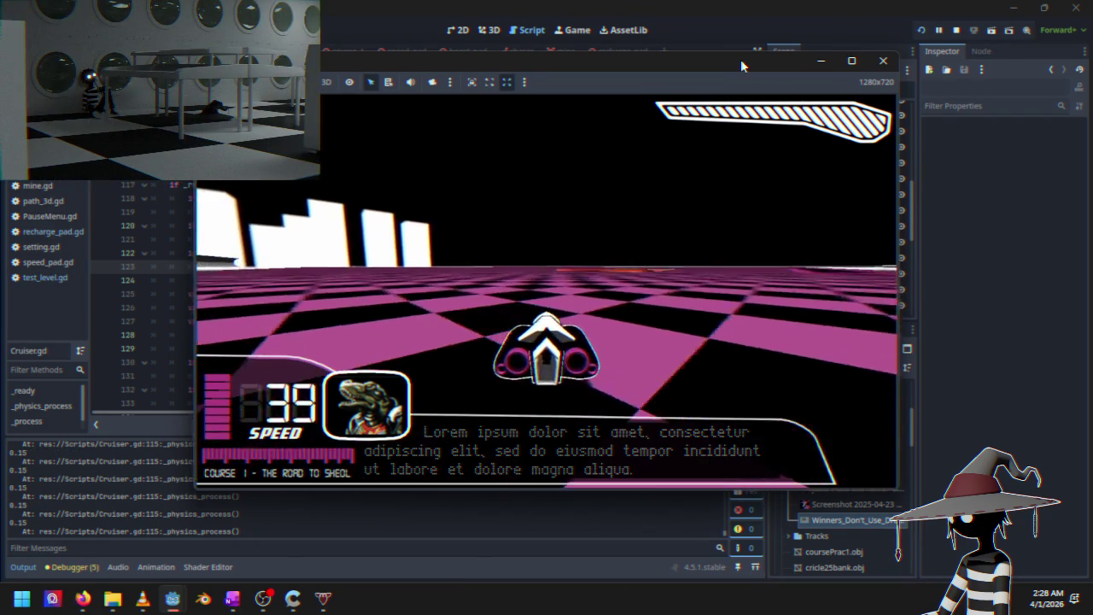
key(Up)
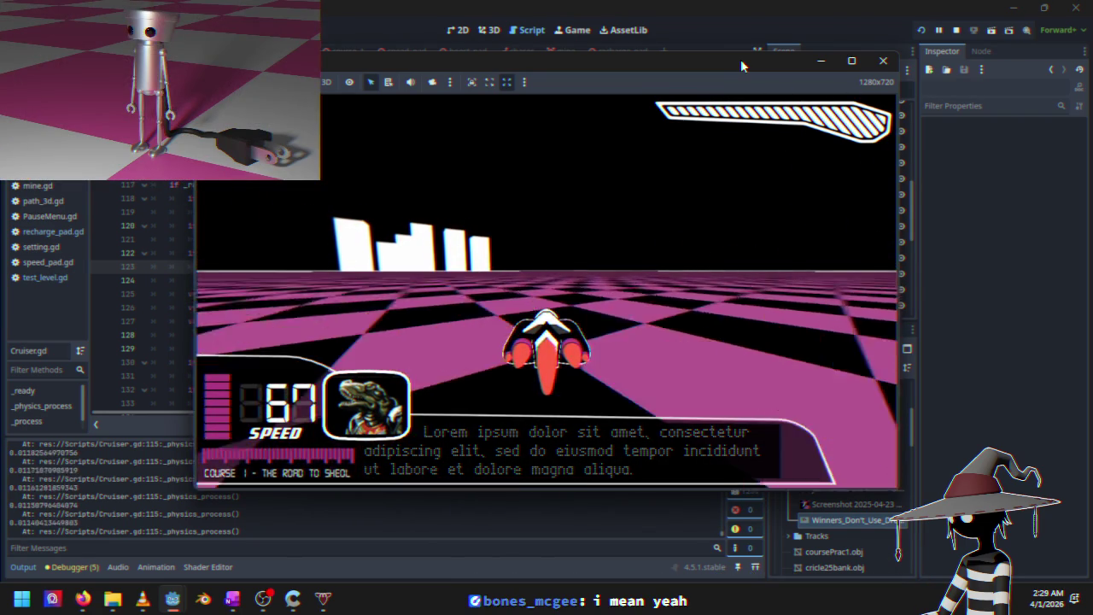
key(Right)
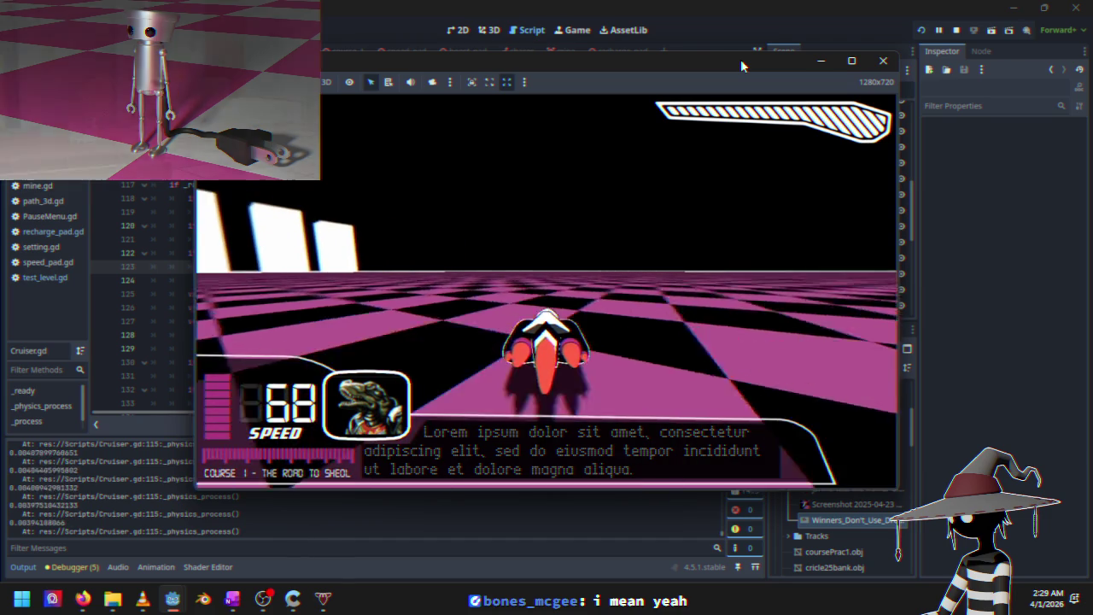
key(Left)
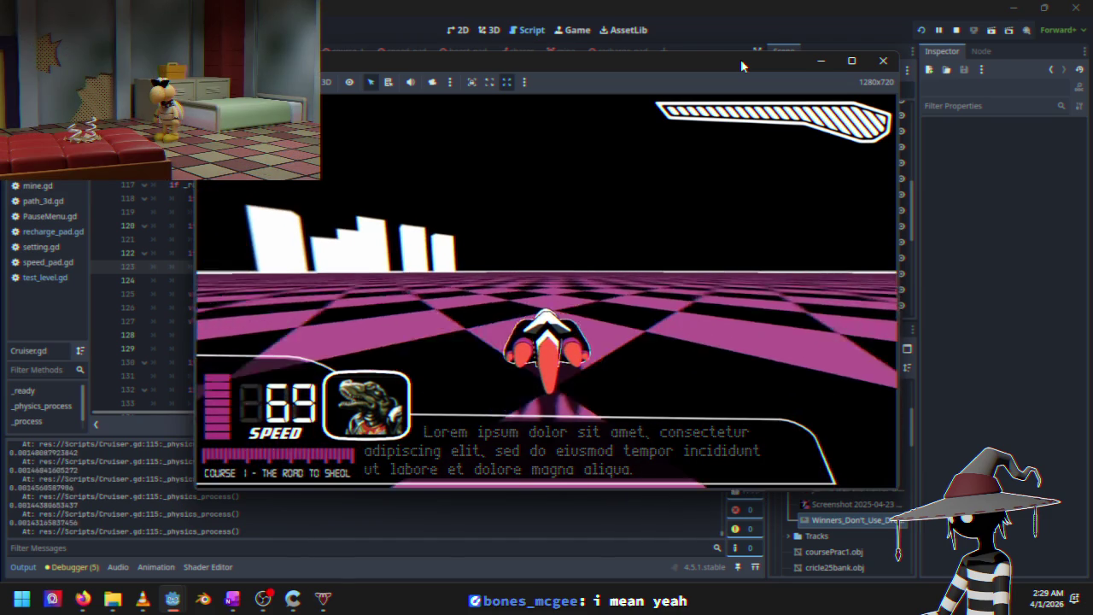
key(Right)
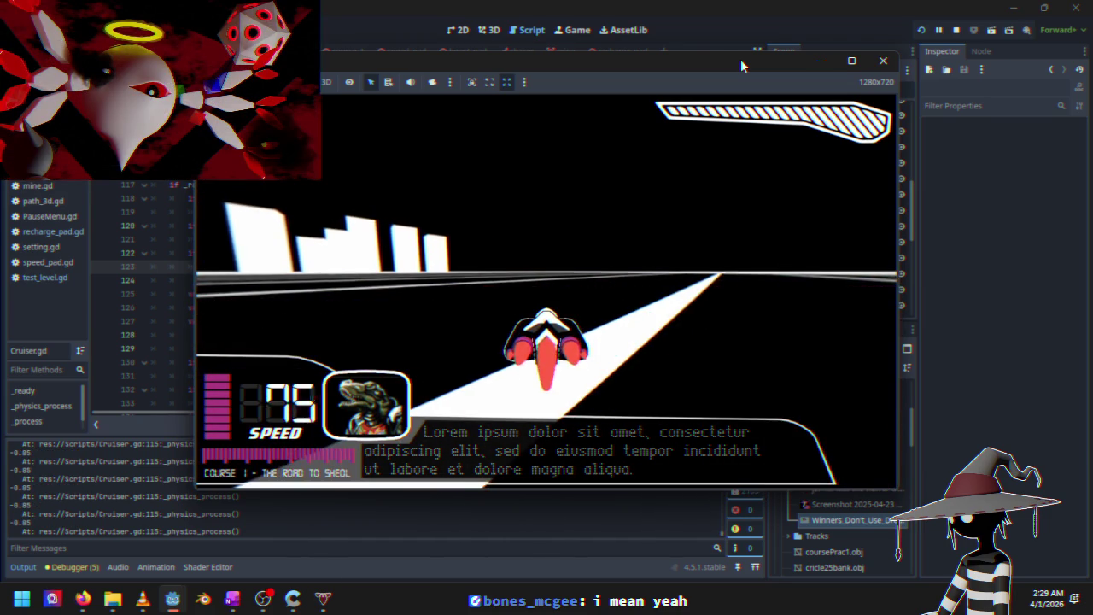
Quit the game to desktop and put the cursor on line 121 of Cruiser.gd
key(Escape)
key(Down)
key(Down)
key(Down)
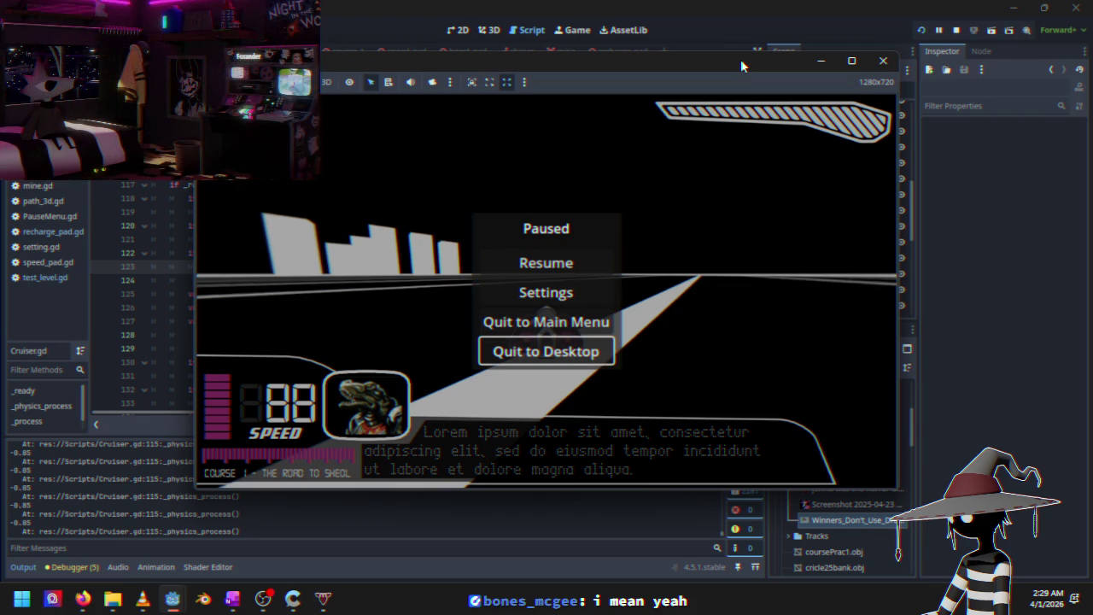
key(Return)
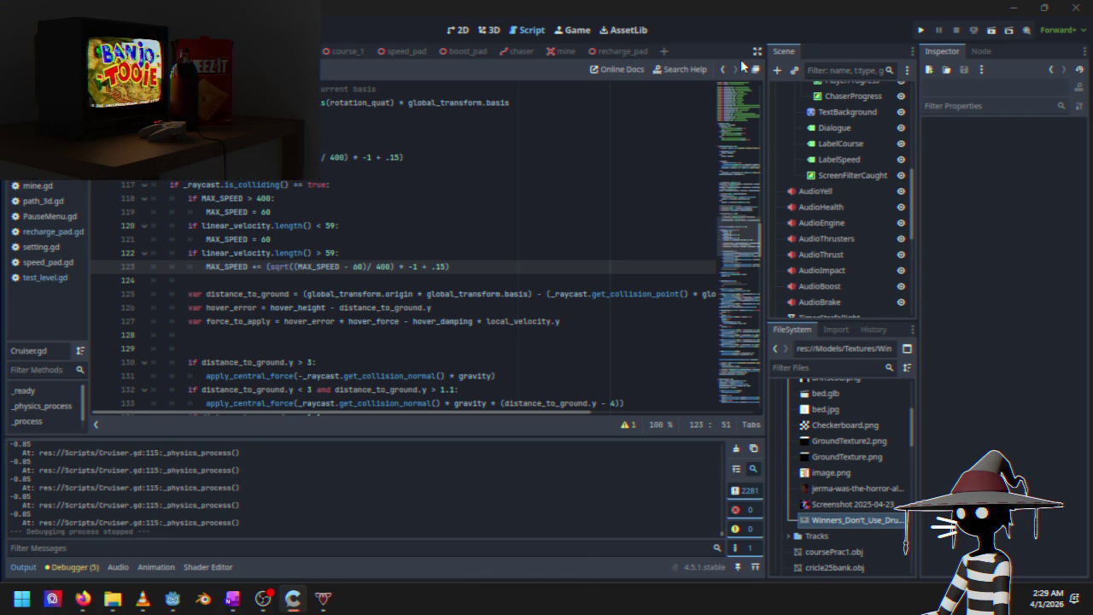
click(342, 253)
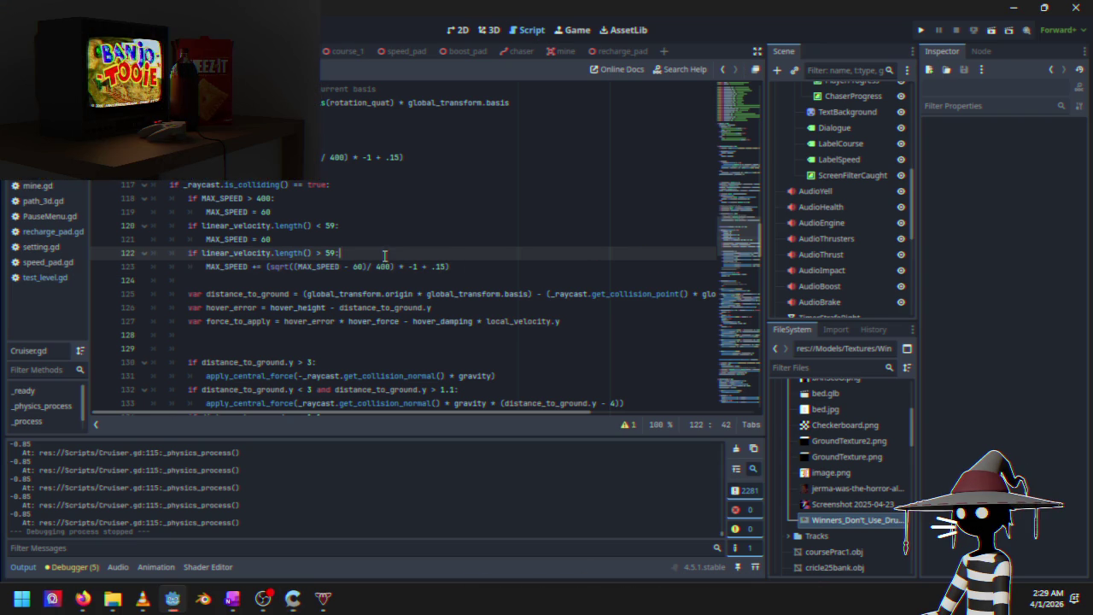
Review lines 119–123 and change line 123's divisor from 400 to 600
click(342, 240)
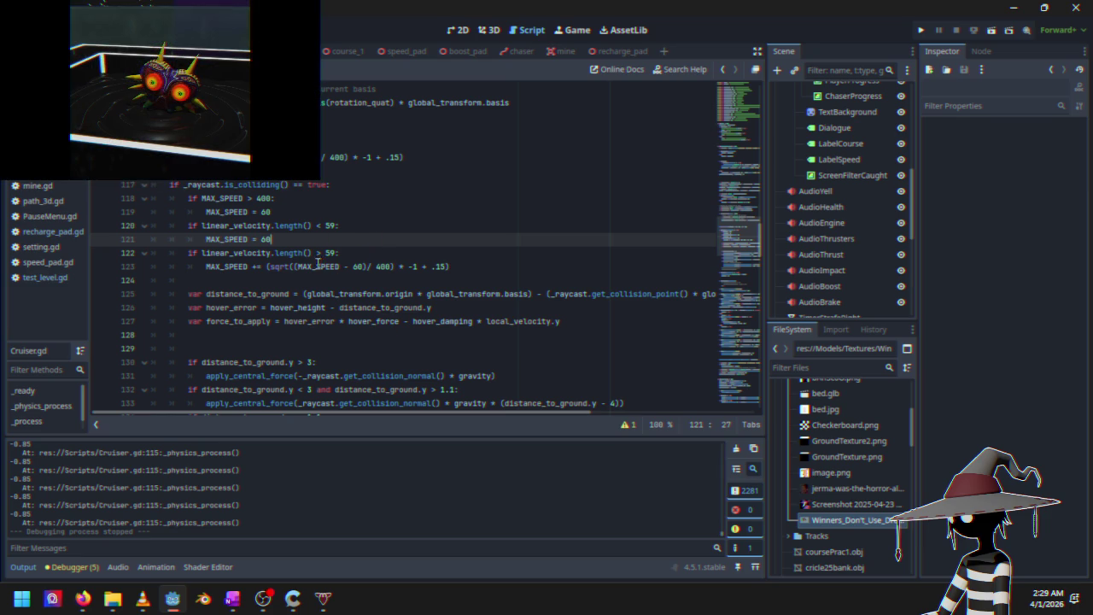
click(306, 211)
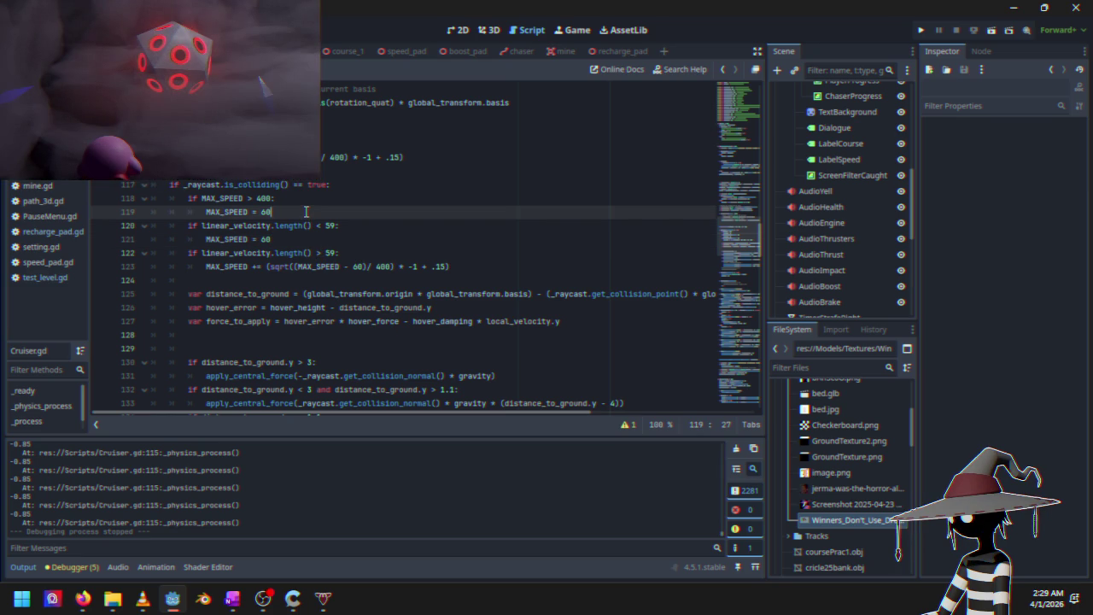
click(306, 240)
click(308, 214)
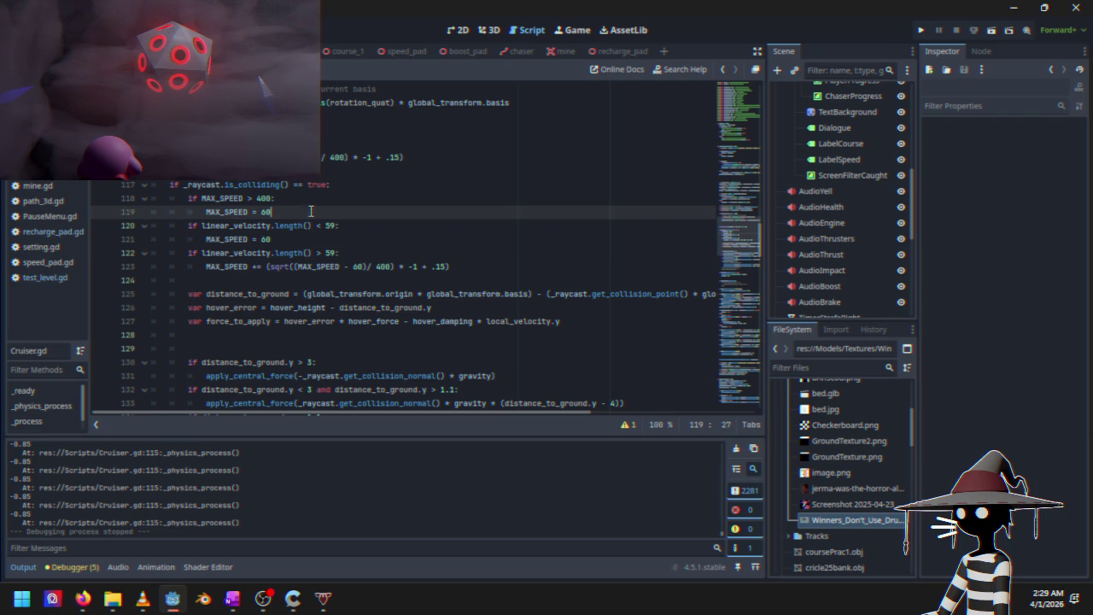
click(479, 268)
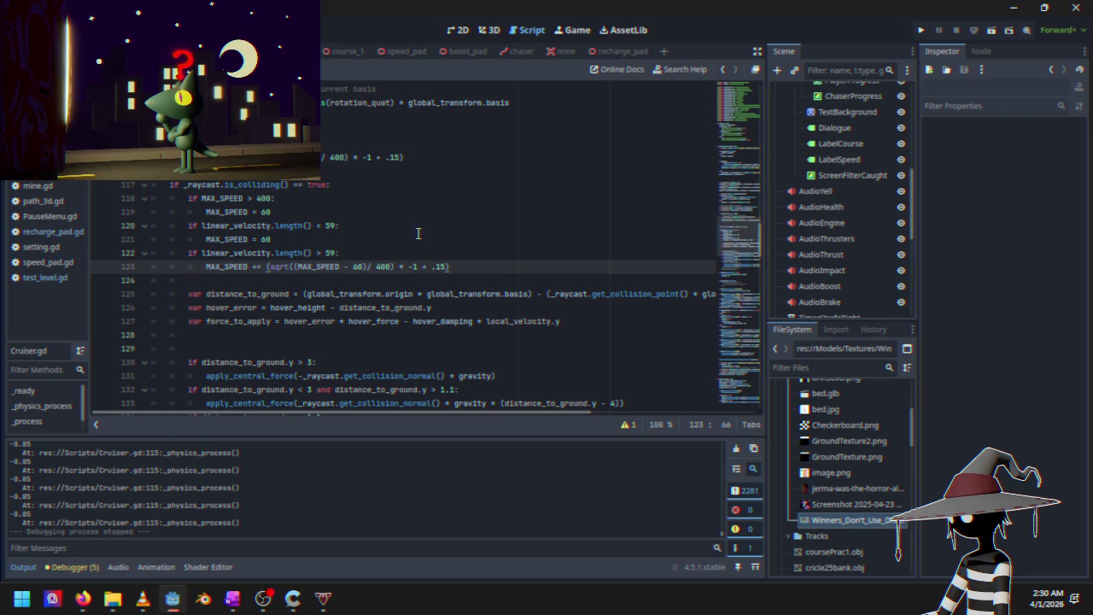
click(385, 267)
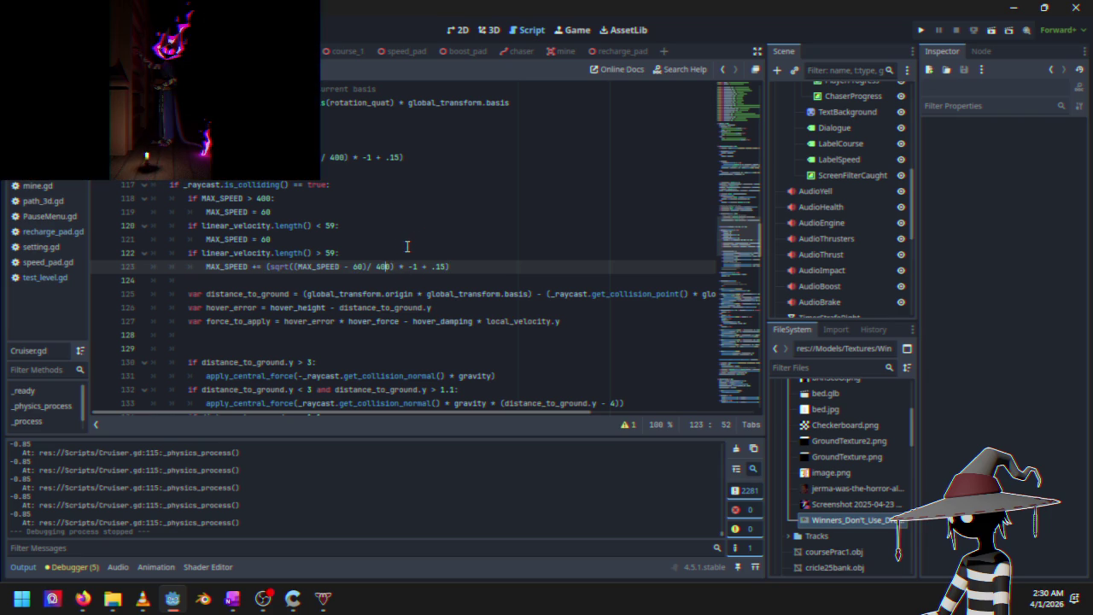
key(BackSpace)
text(5)
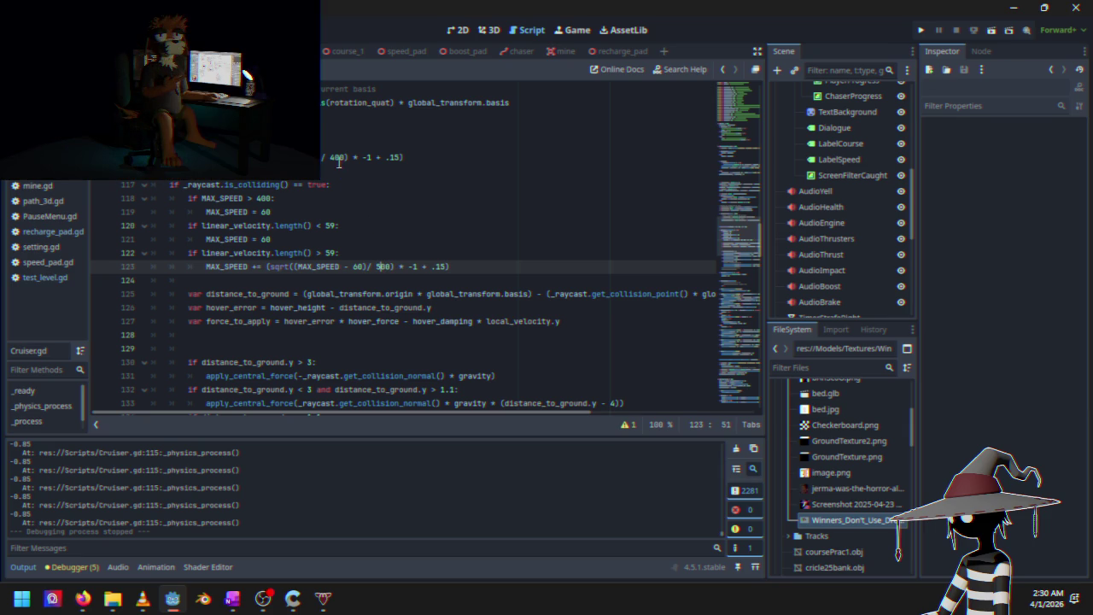
key(BackSpace)
text(6)
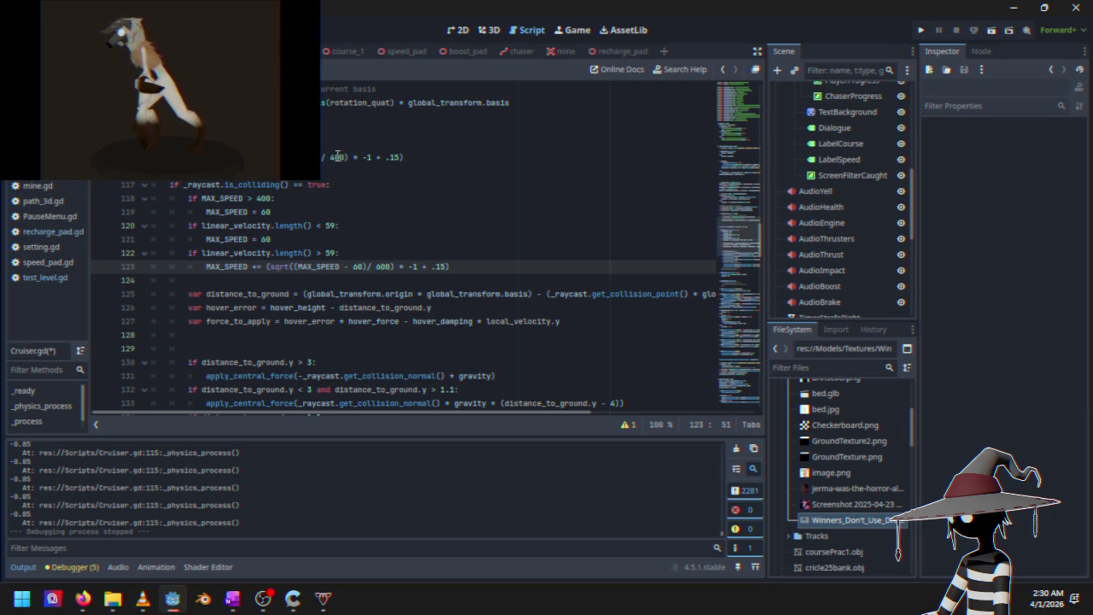
Change line 115's printout divisor from 400 to 600 and launch the game
click(337, 156)
key(BackSpace)
text(6)
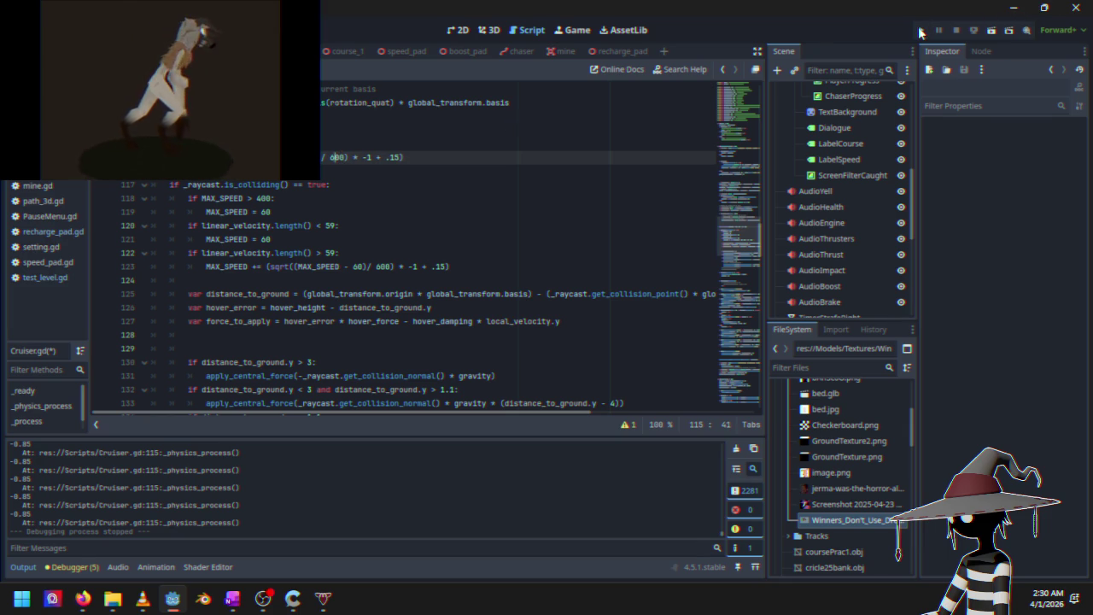
click(920, 31)
Race Time Trials with the 600 divisor, pausing once, then quit to desktop
key(Down)
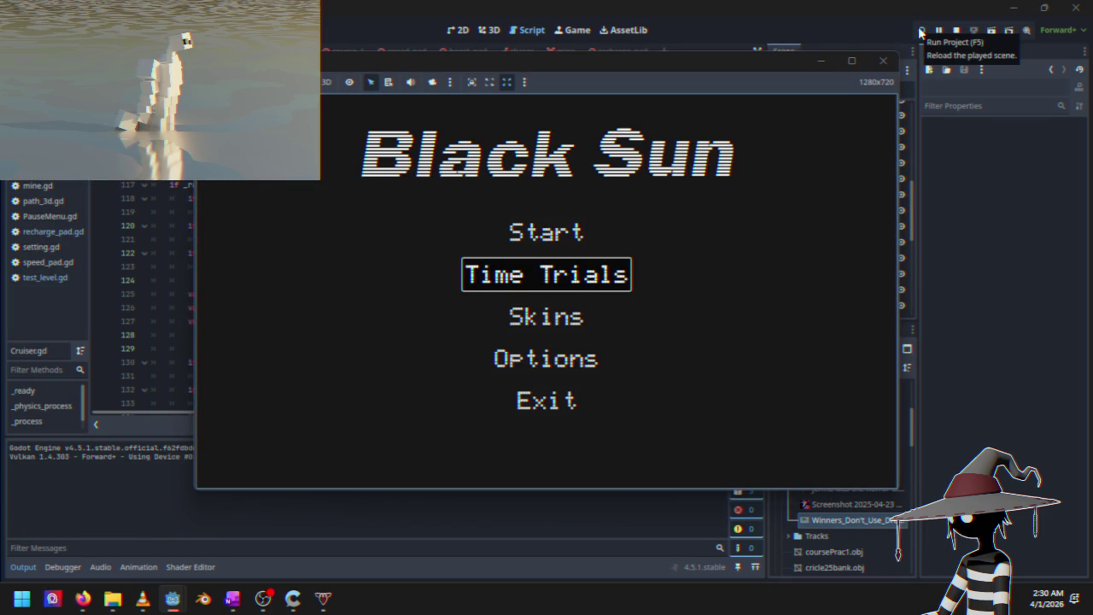
key(Return)
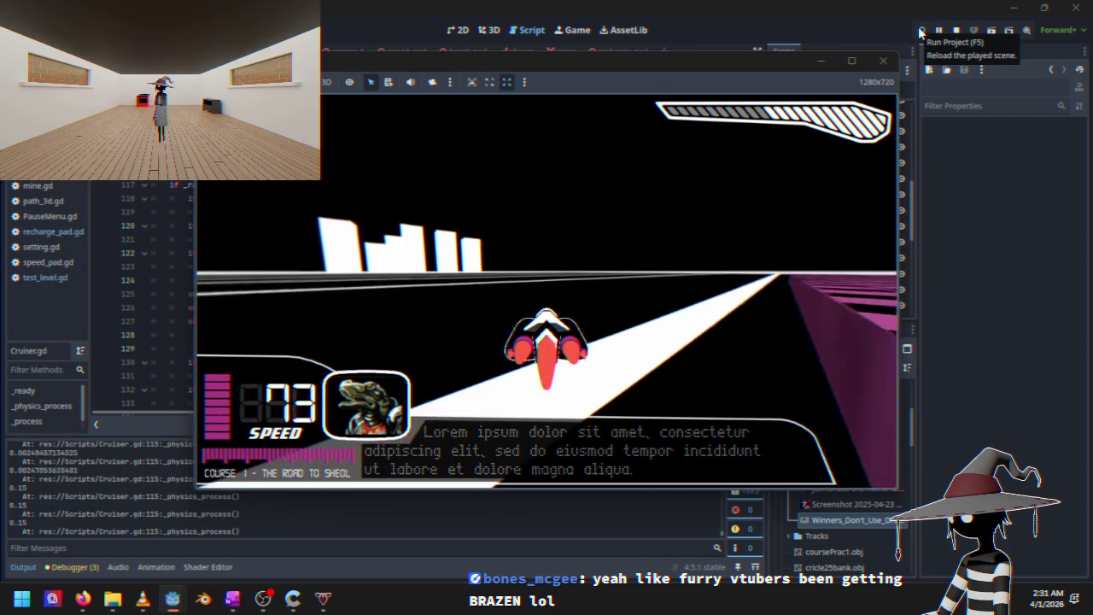
key(Escape)
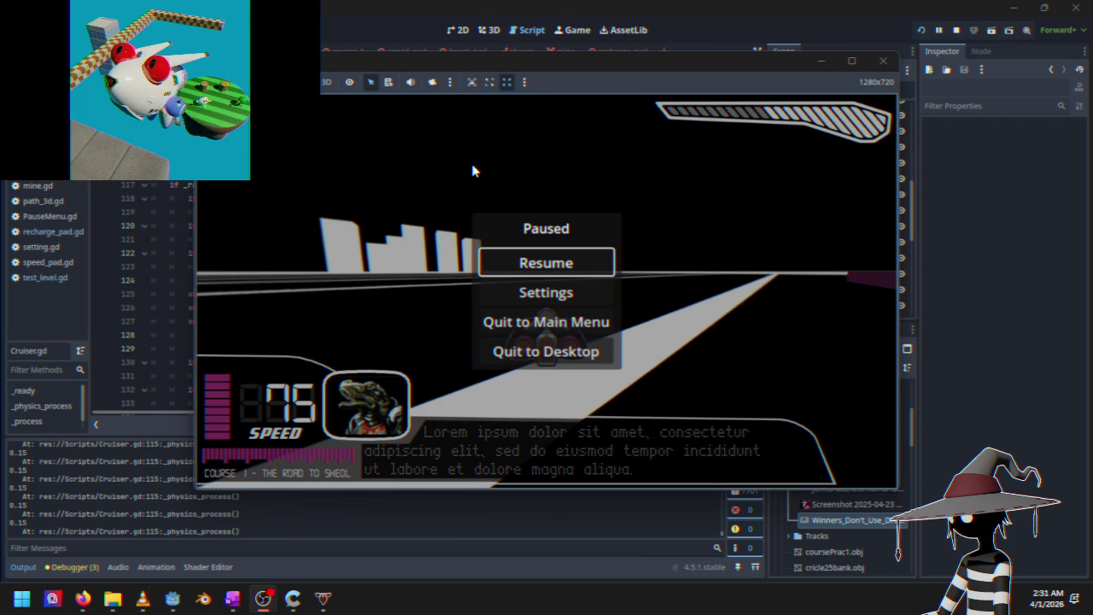
key(Escape)
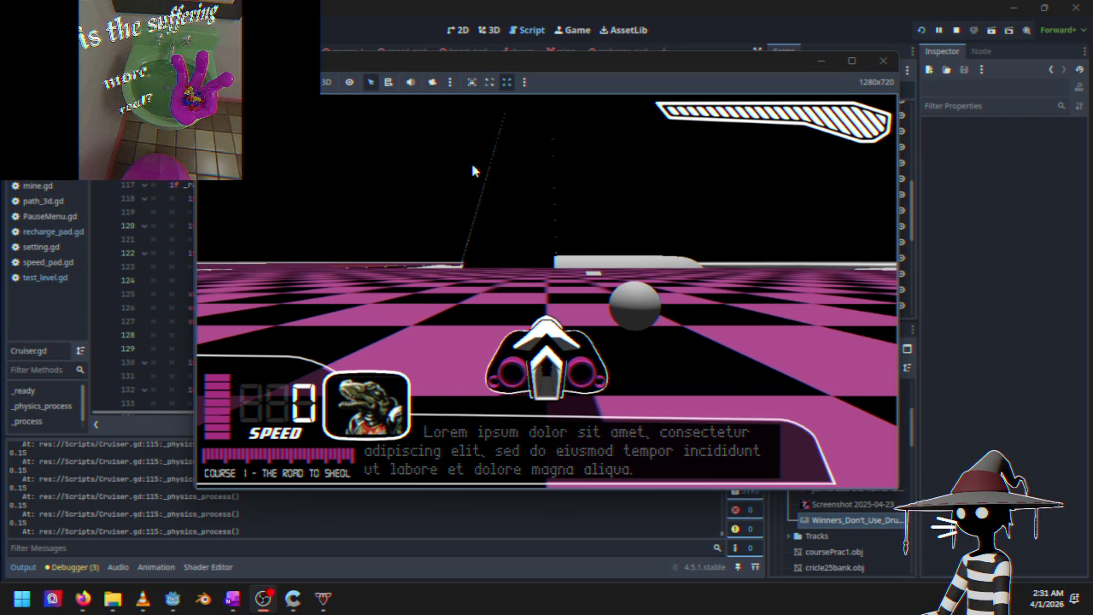
key(w)
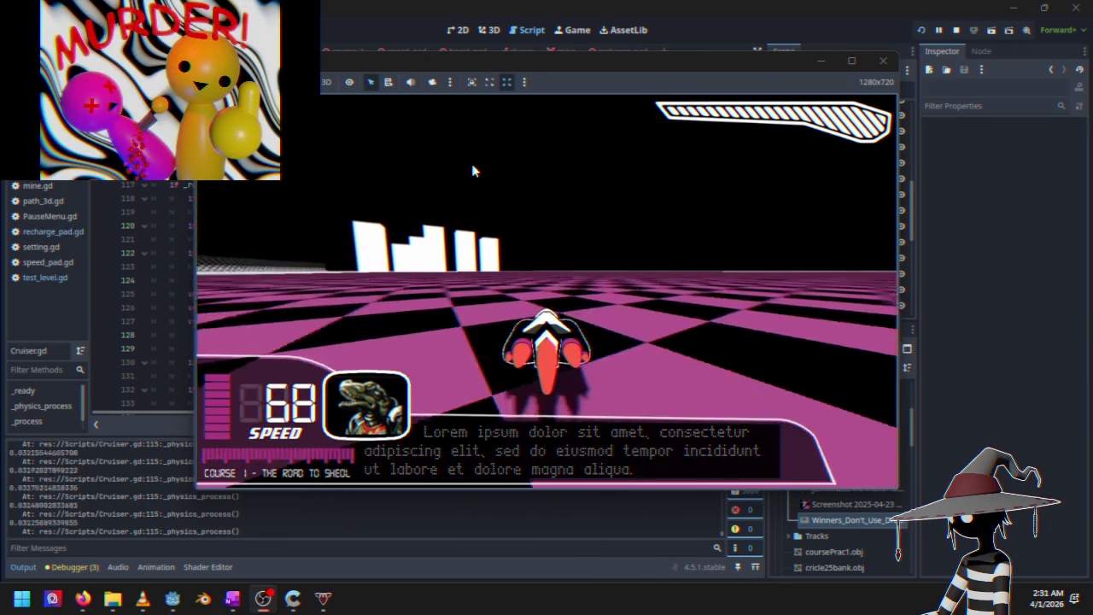
key(Escape)
key(Down)
key(Down)
key(Down)
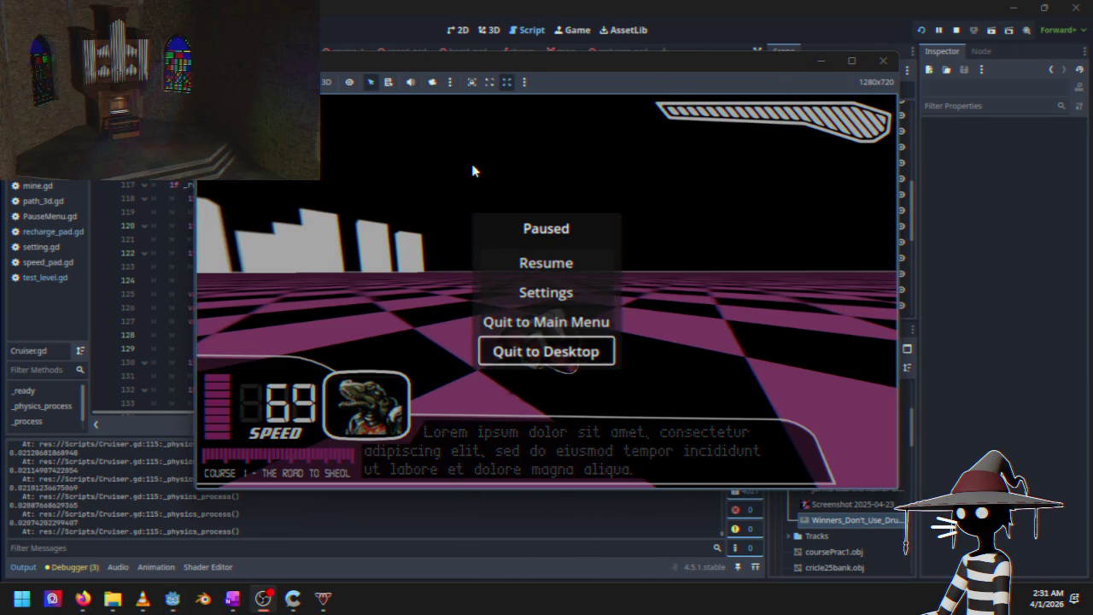
key(Return)
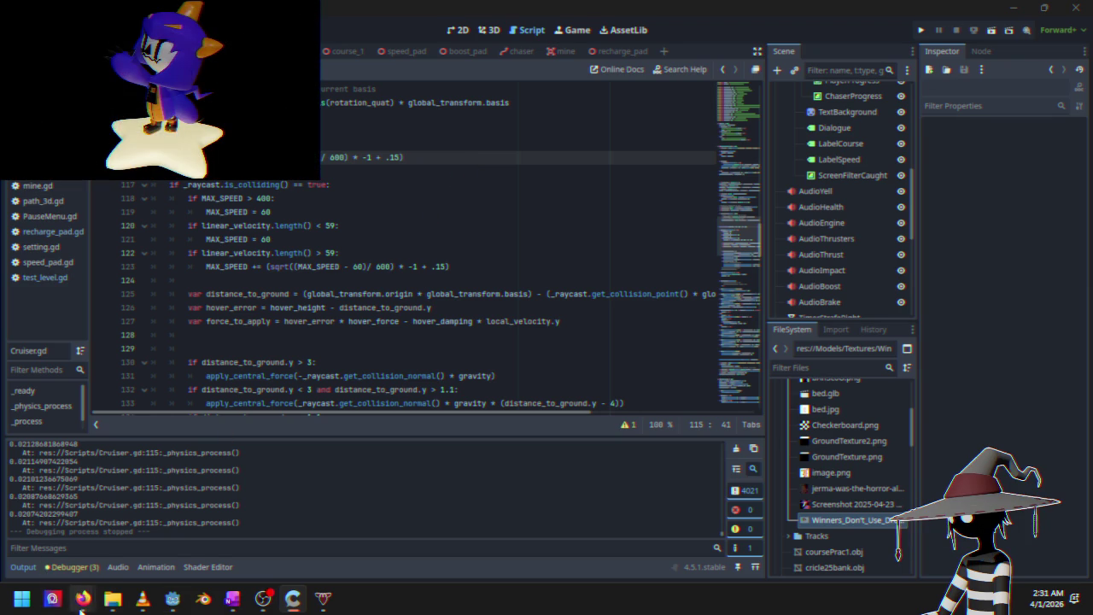
Check the Desmos graph in Firefox, then minimize it
mouse_move(81, 606)
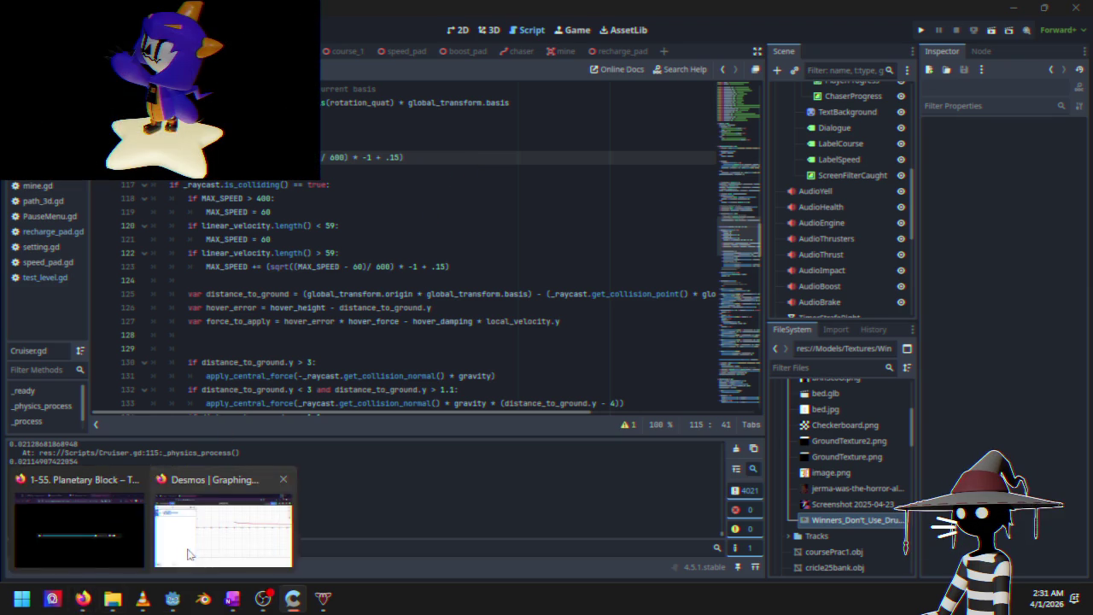
click(222, 533)
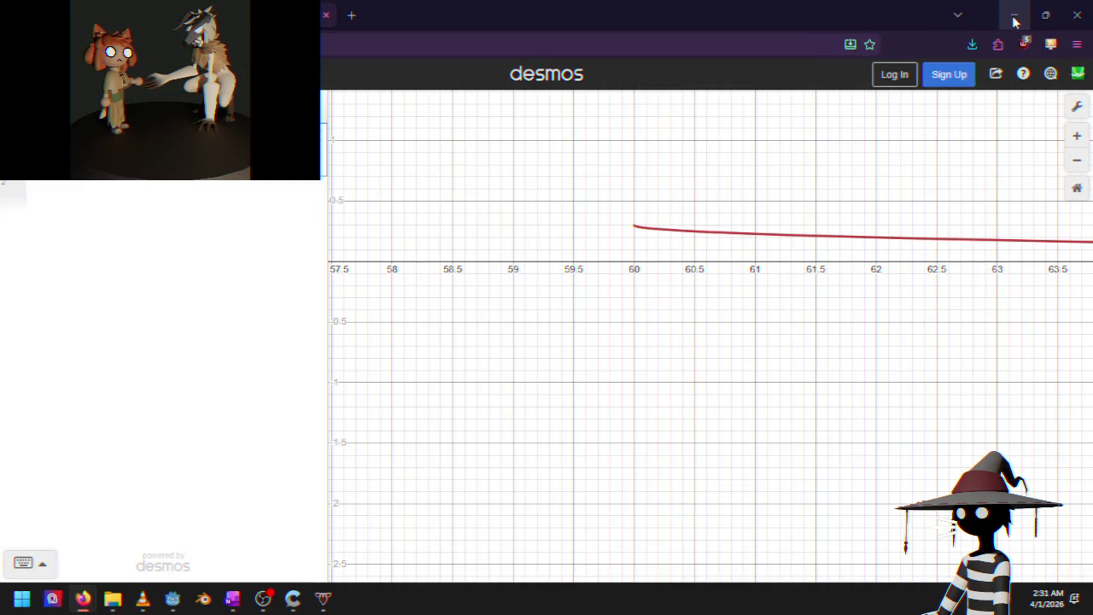
click(1014, 18)
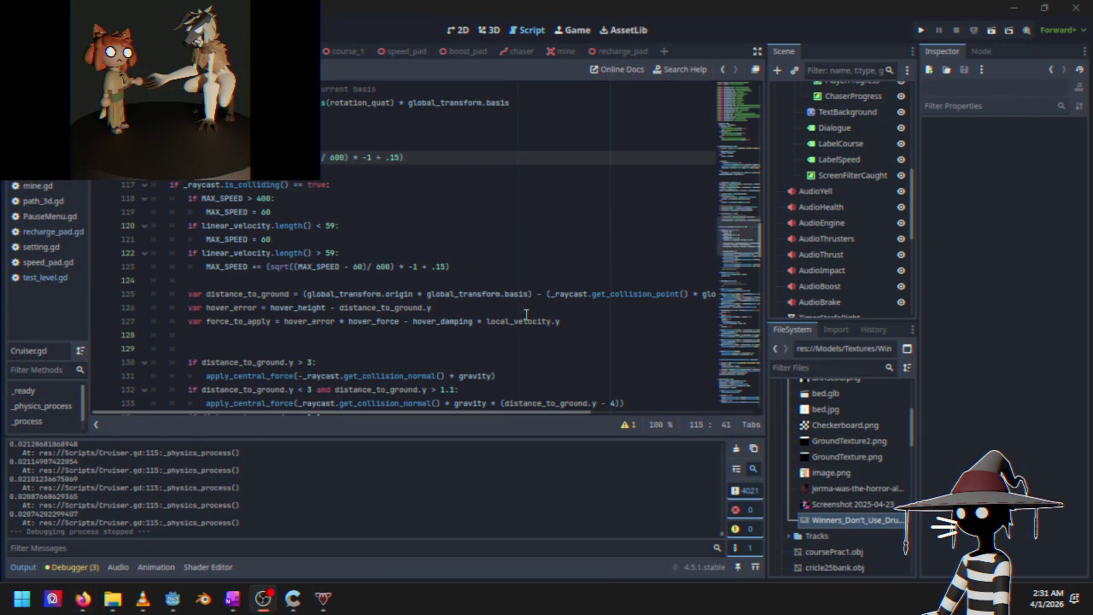
Make line 123 divide by 200 with a .3 offset and relaunch the game
click(382, 267)
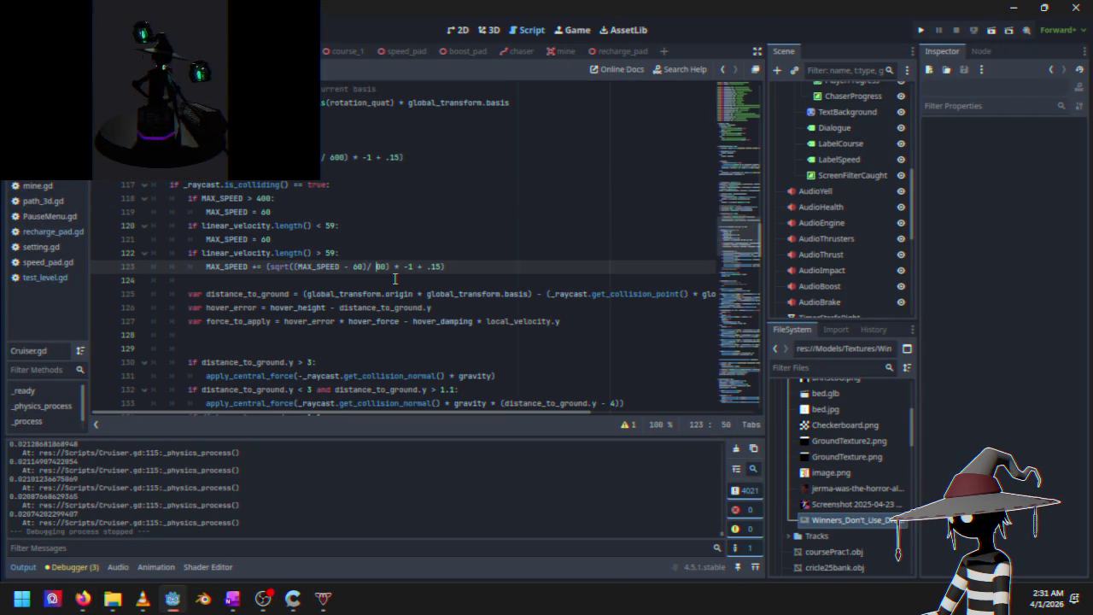
text(2)
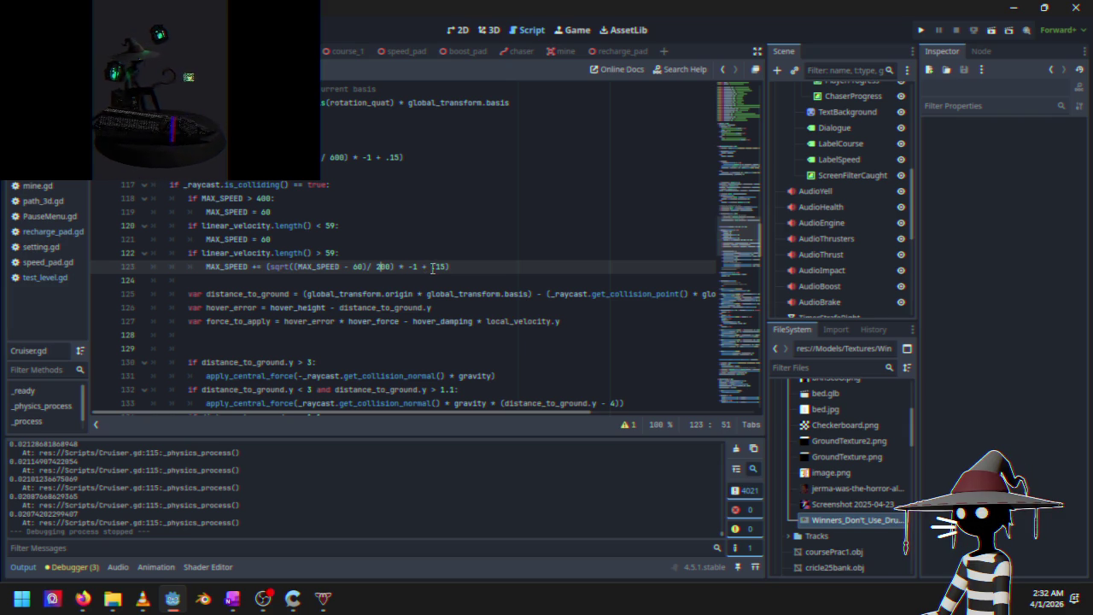
key(BackSpace)
key(BackSpace)
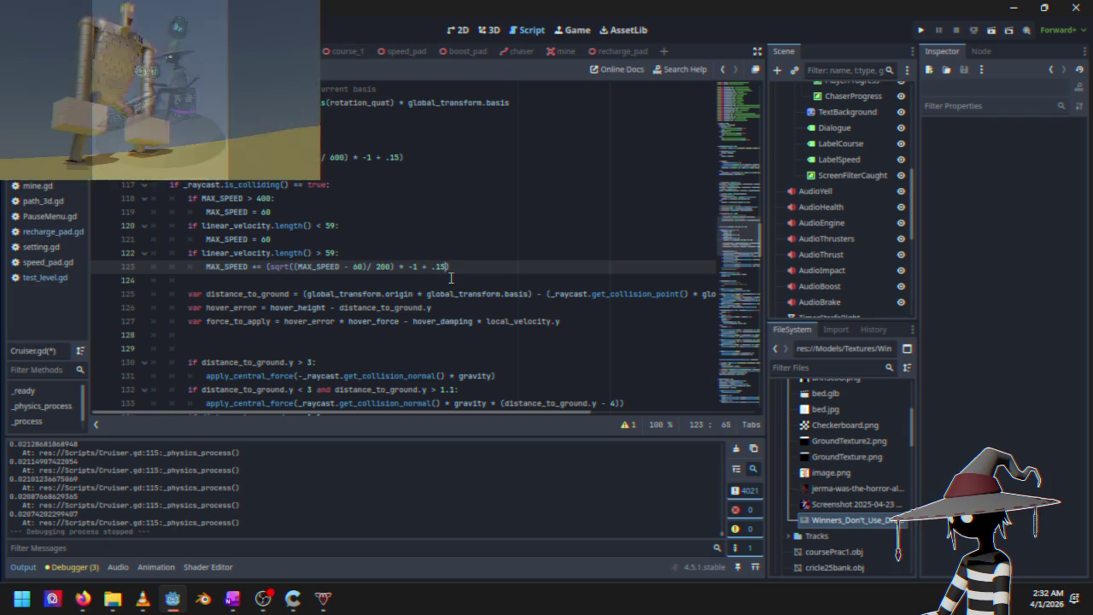
text(3)
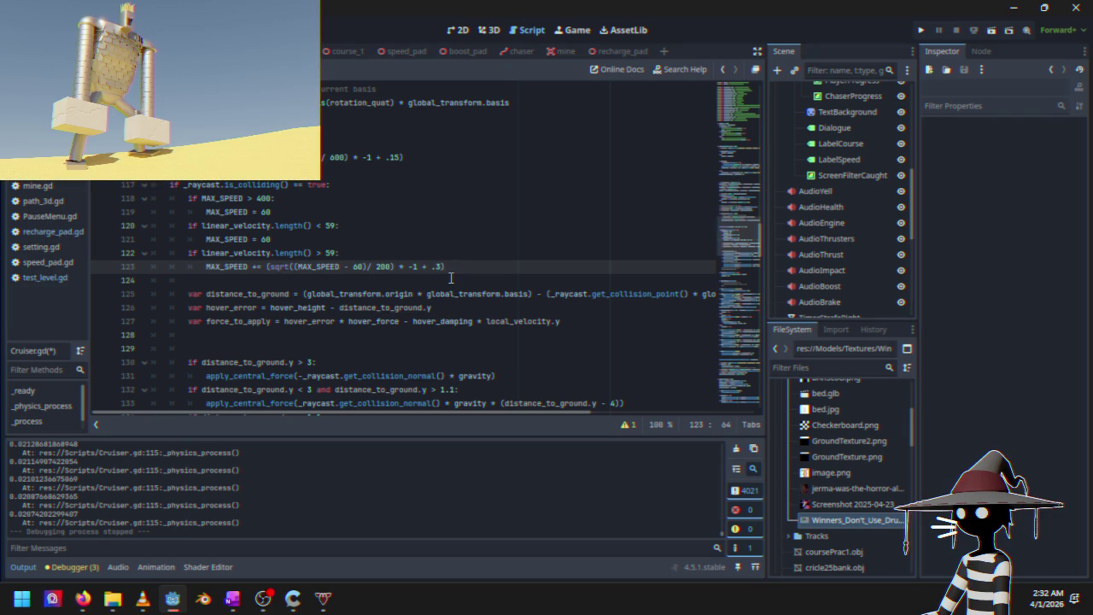
click(921, 30)
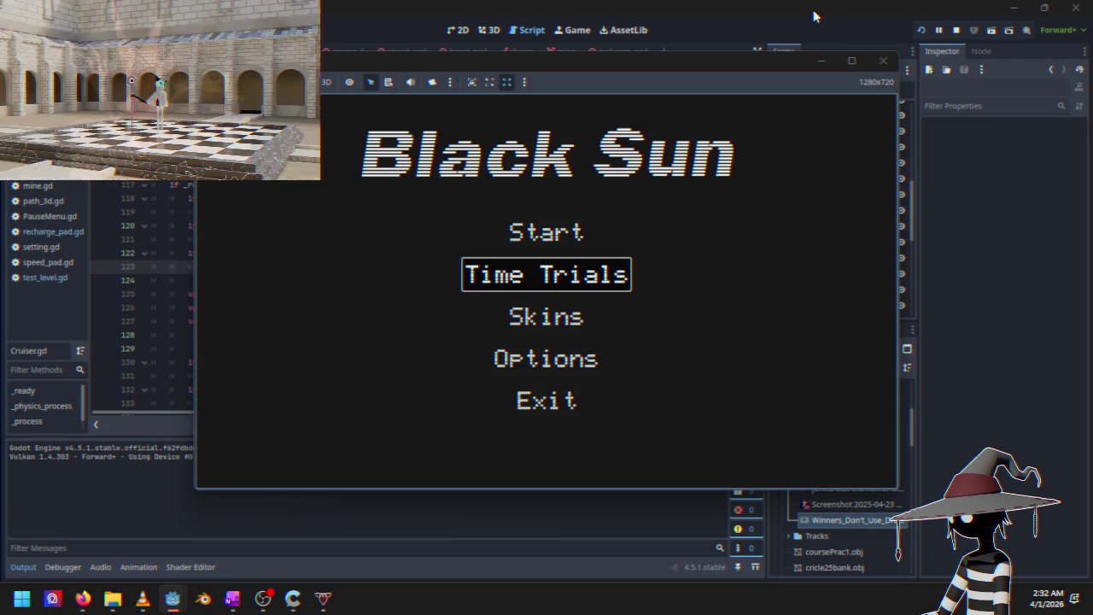
Race Time Trials with the 200 divisor, then quit to desktop
key(Return)
key(w)
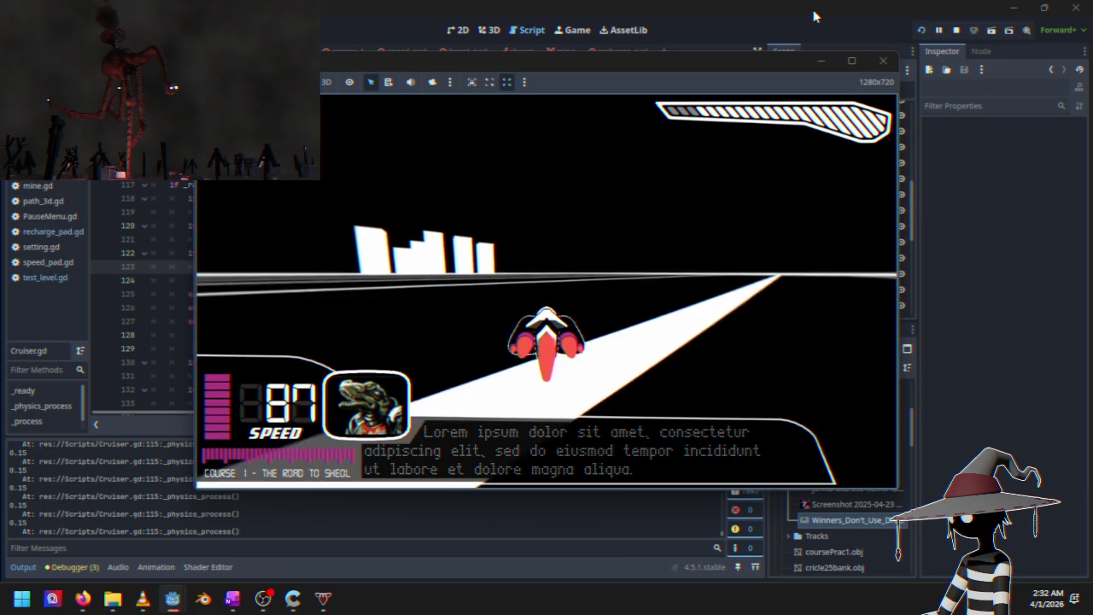
key(Escape)
key(Return)
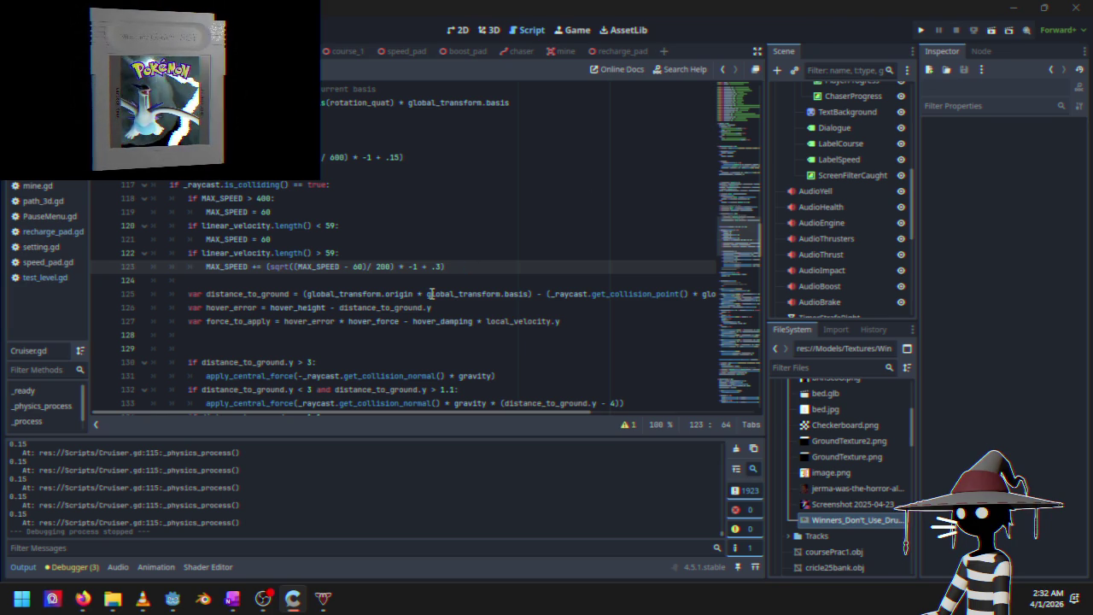
Lower line 123's divisor to 100 and launch the game
key(BackSpace)
text(1)
click(920, 30)
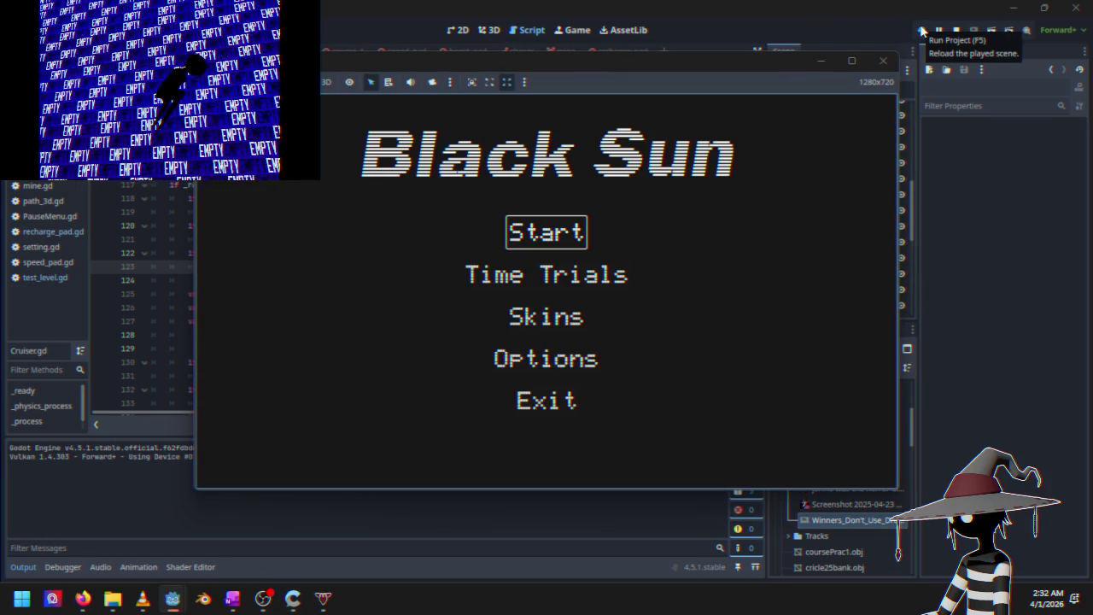
Race Time Trials on Course 1 with the 100 divisor, then pause and stop the game
key(Return)
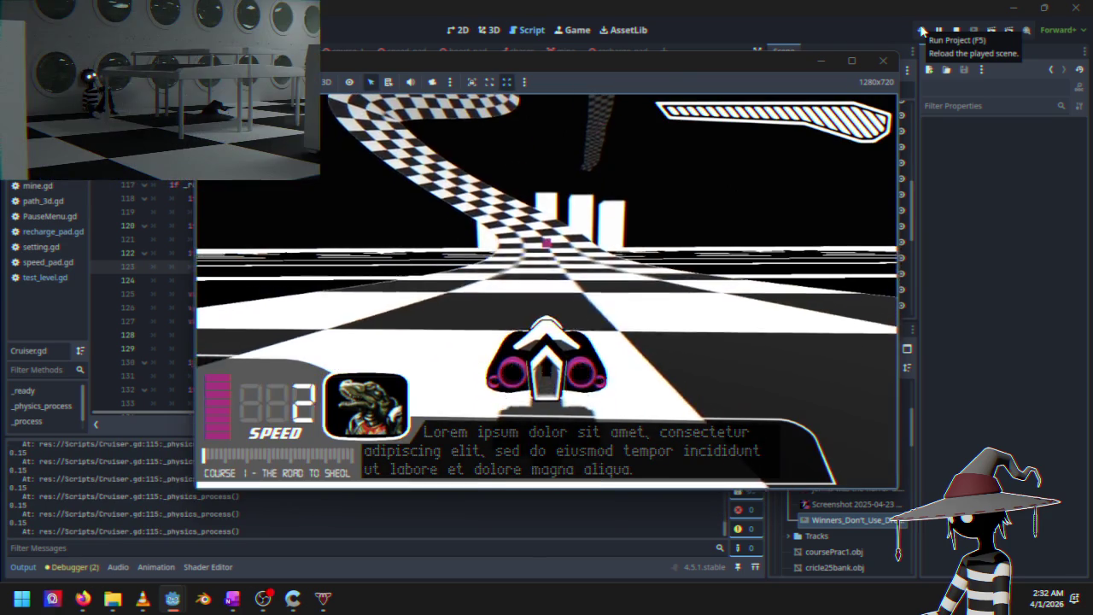
key(Escape)
key(Down)
key(Down)
key(Return)
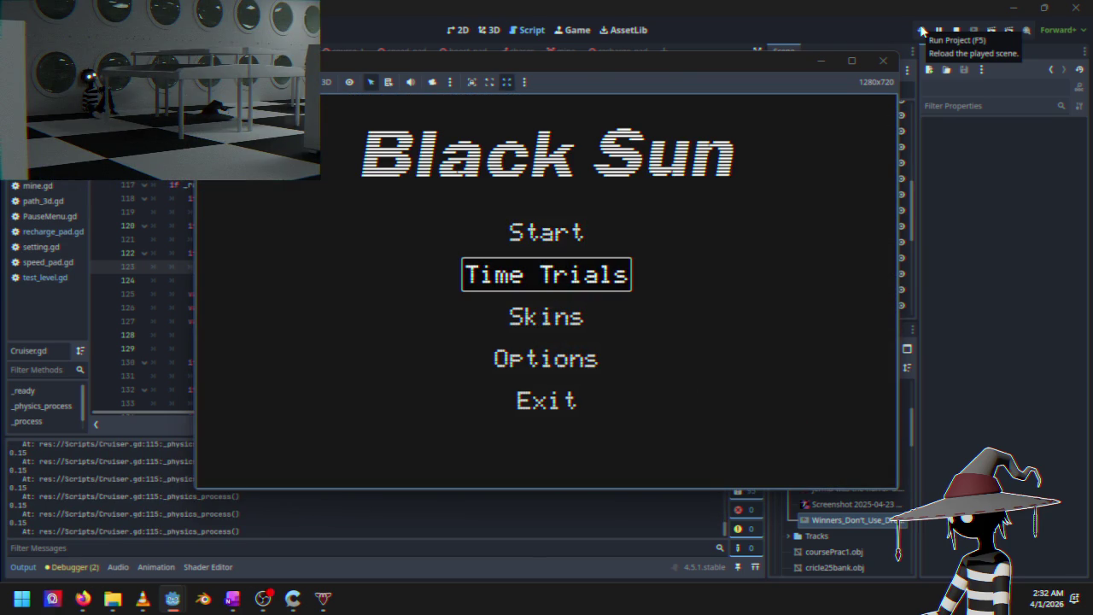
key(Return)
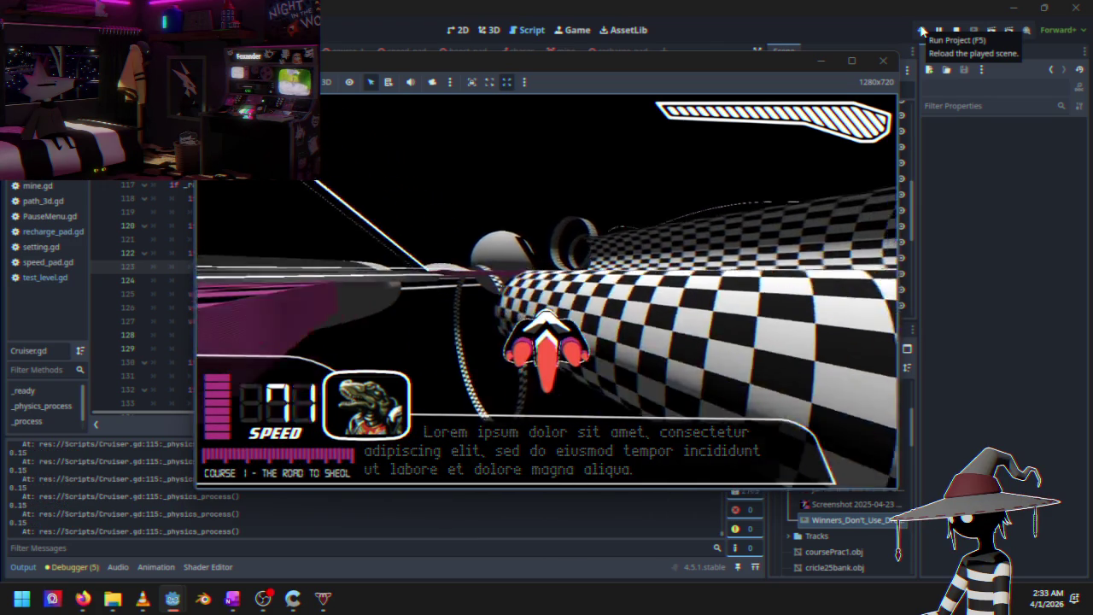
key(Escape)
click(921, 31)
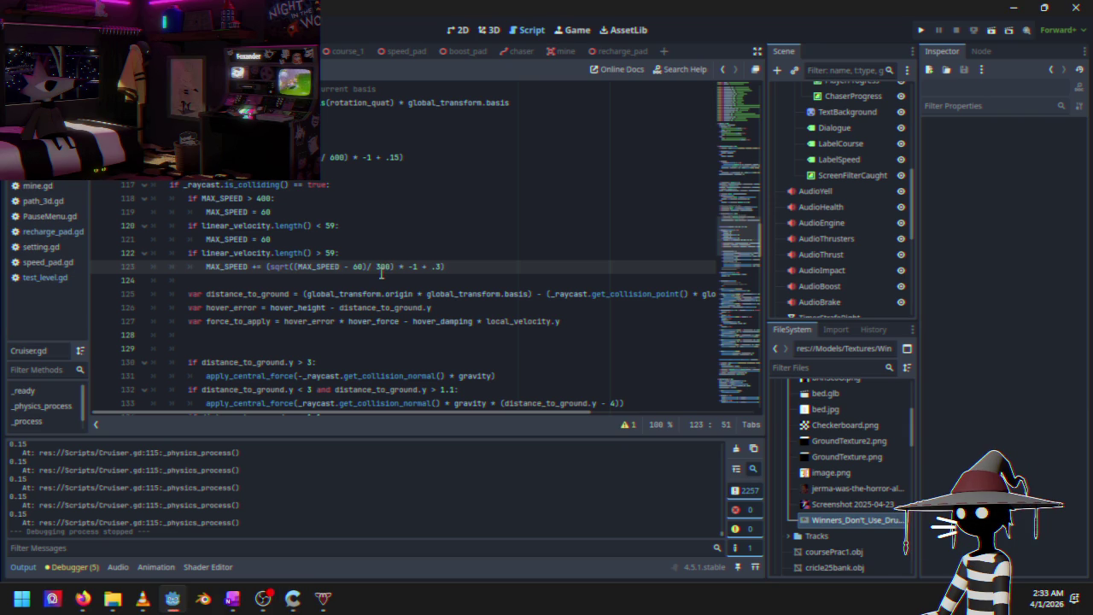
Relaunch the game to test the 300 divisor on line 123
click(921, 32)
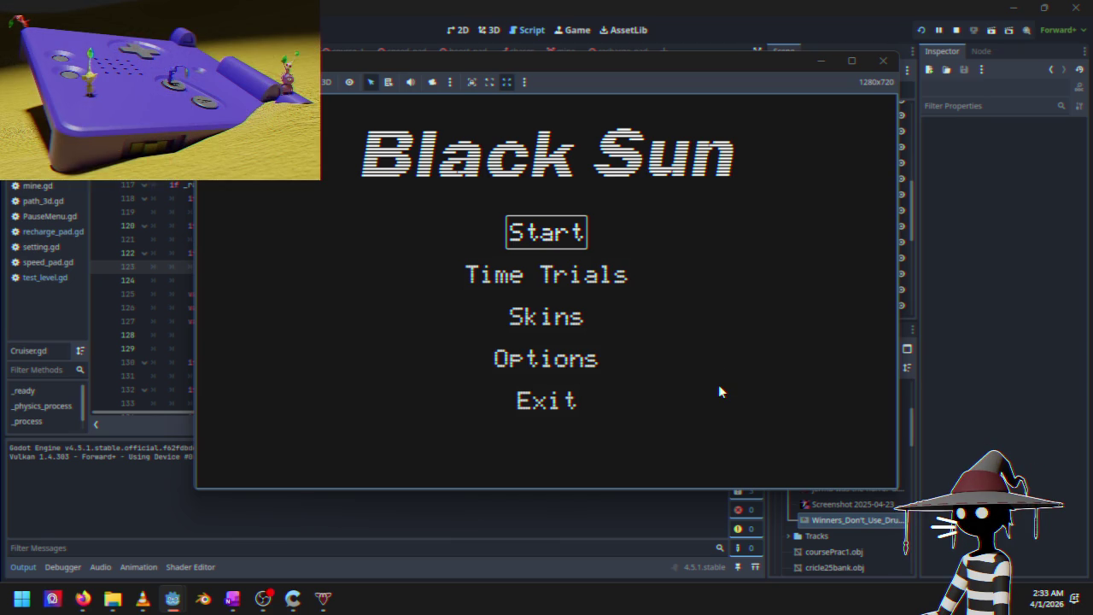
Focus Time Trials in the main menu and start a Course 1 race
key(Down)
key(Down)
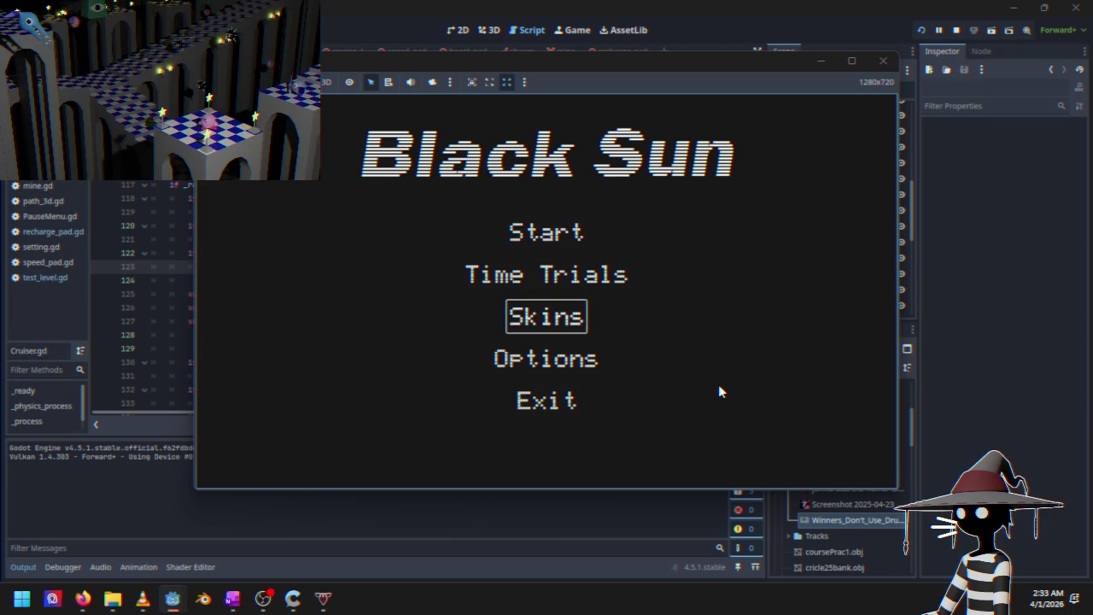
key(Up)
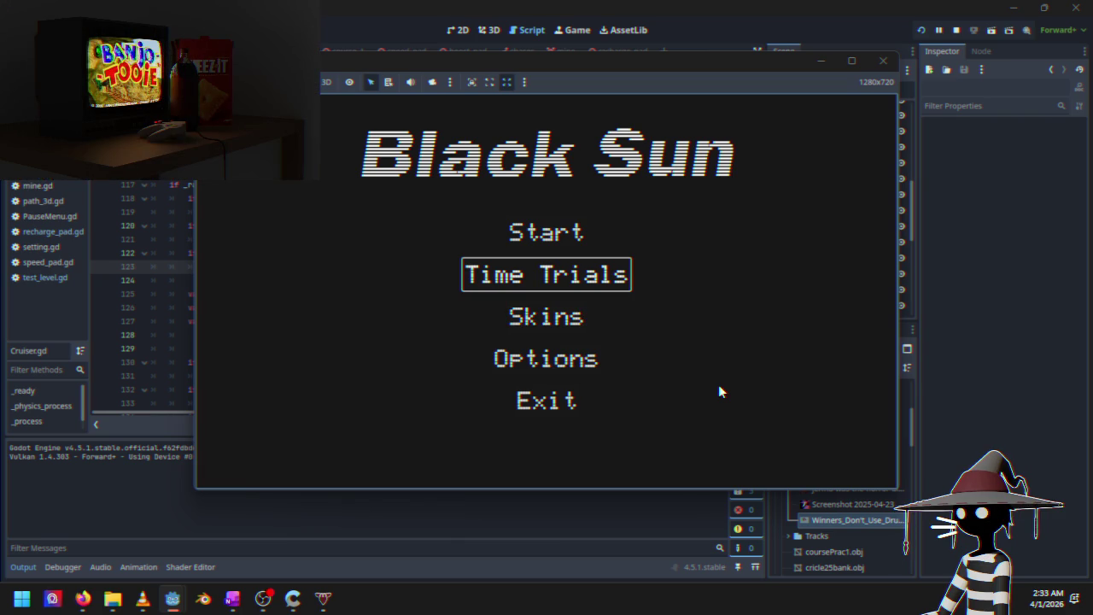
key(Down)
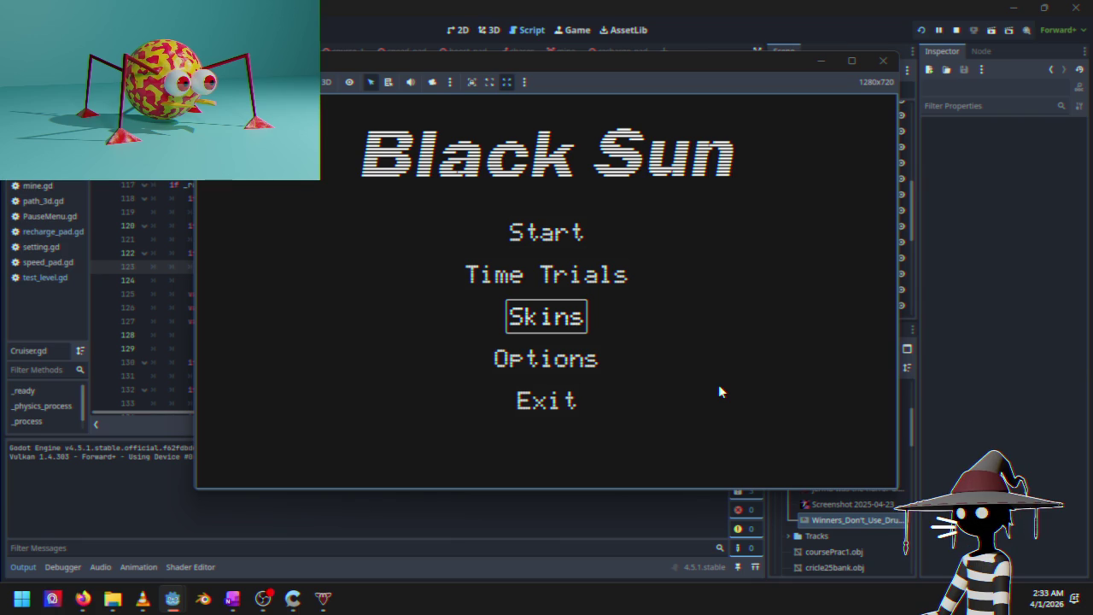
key(Up)
key(Down)
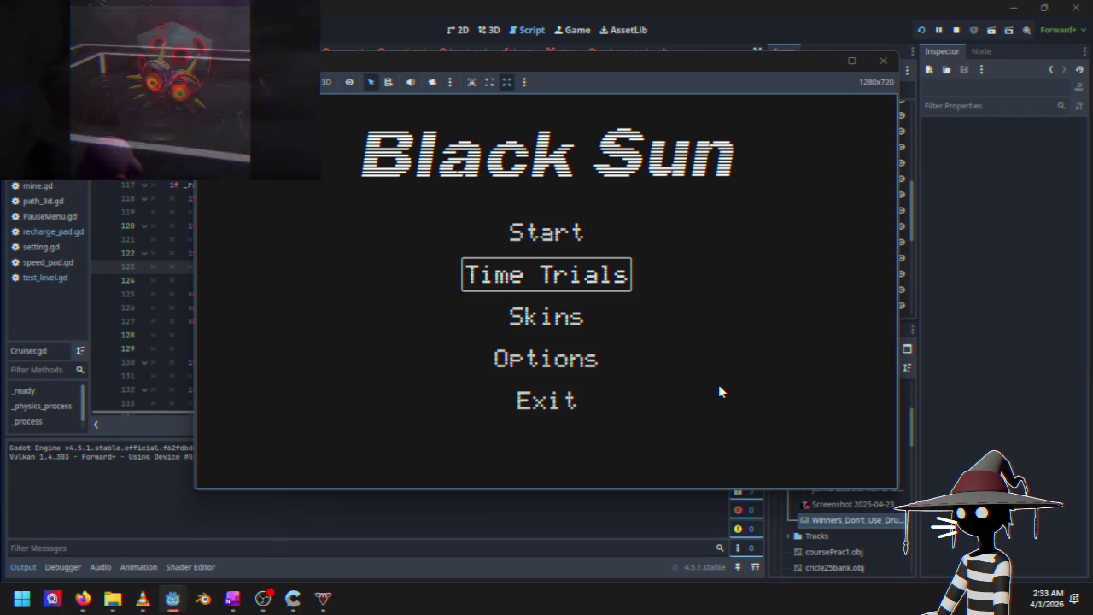
key(Return)
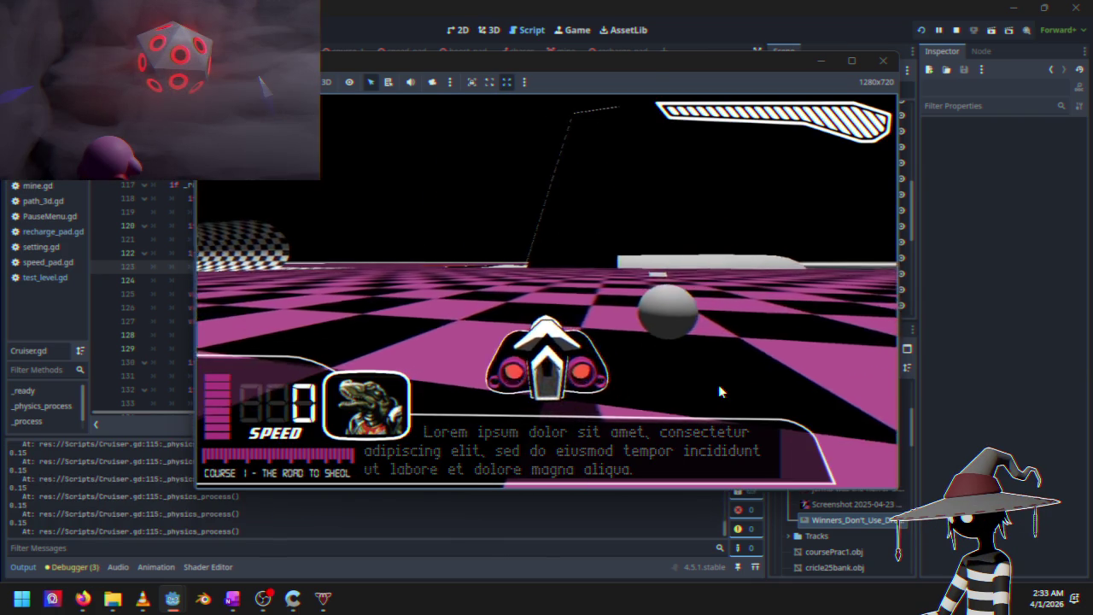
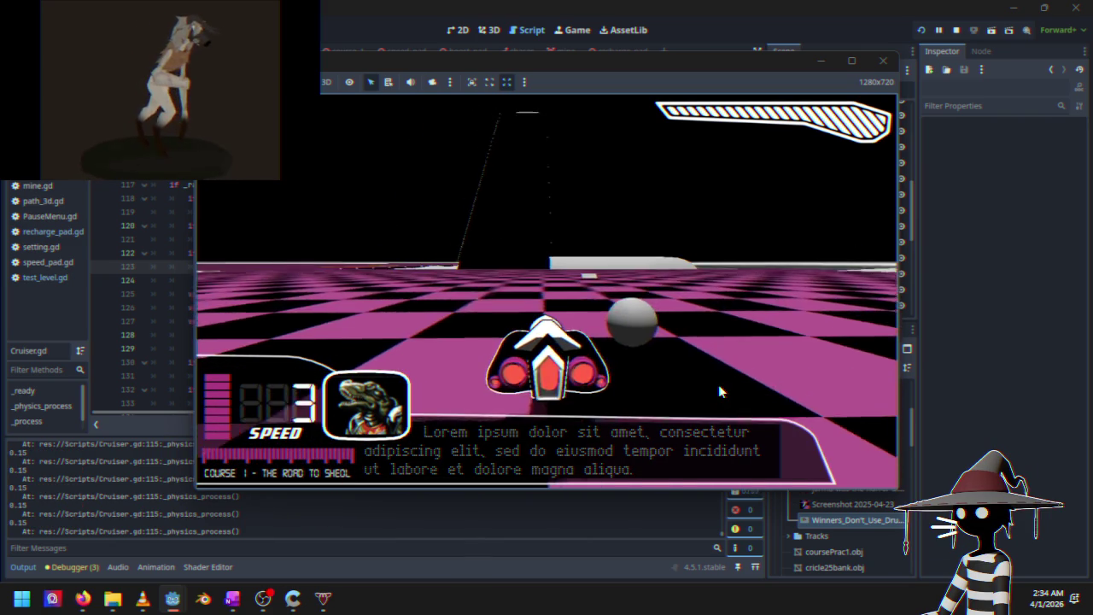
Stop the running game and copy line 123's sqrt speed expression
click(956, 30)
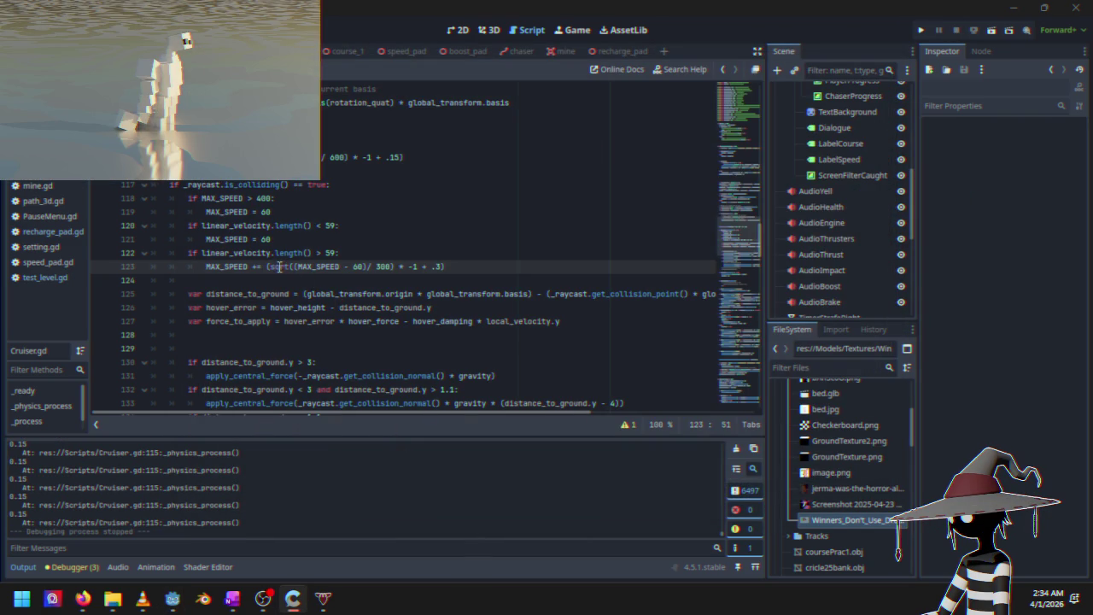
right_click(418, 268)
click(439, 347)
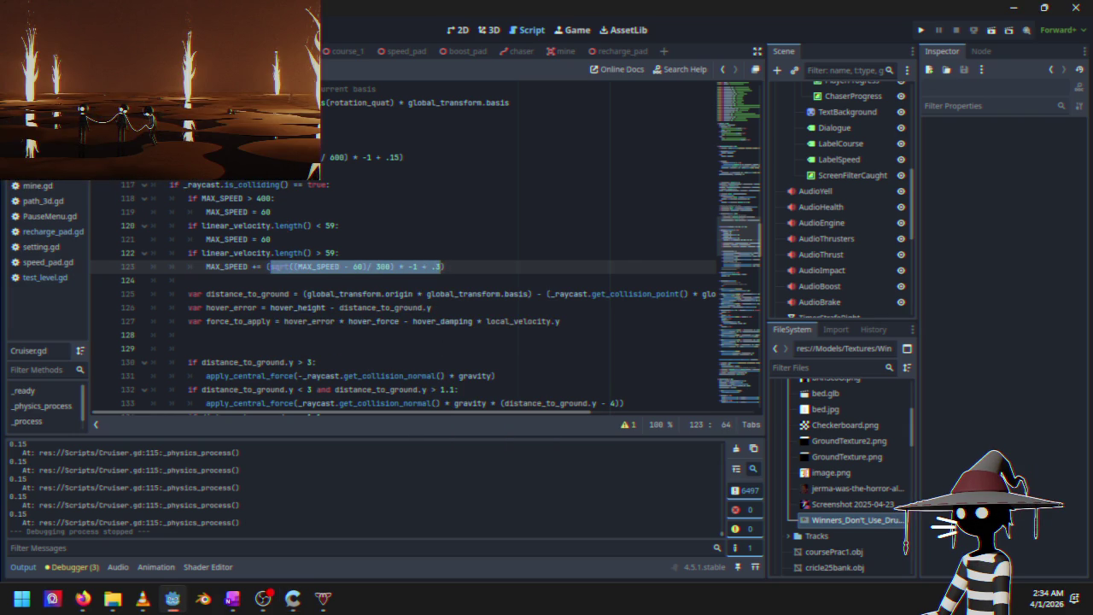
Paste it over line 115's expression (divided by 300, plus .3) and run the project
drag(256, 157, 350, 159)
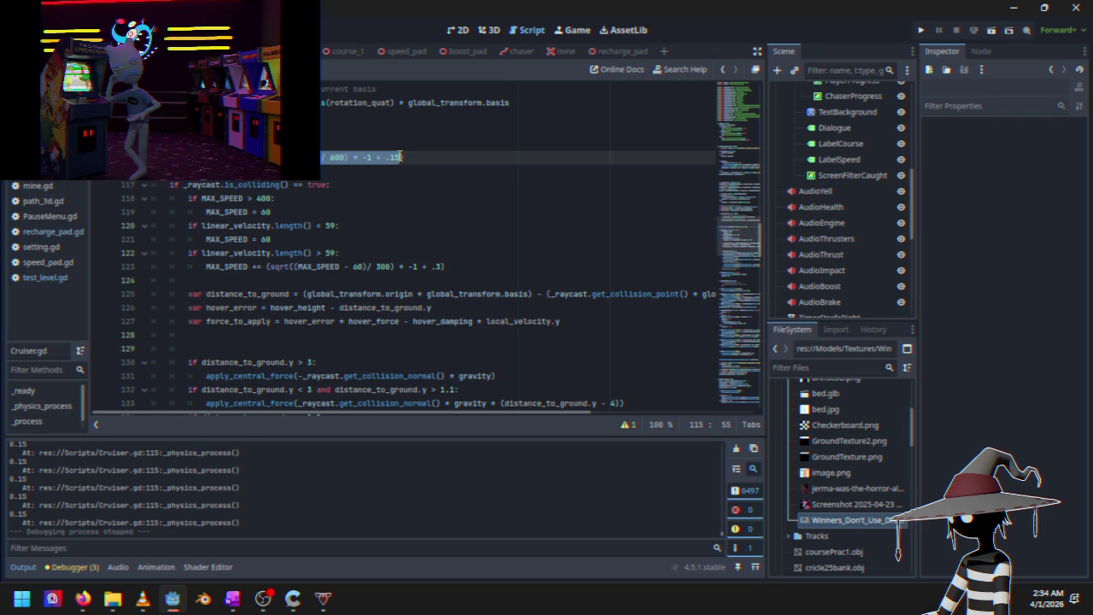
right_click(387, 159)
click(412, 255)
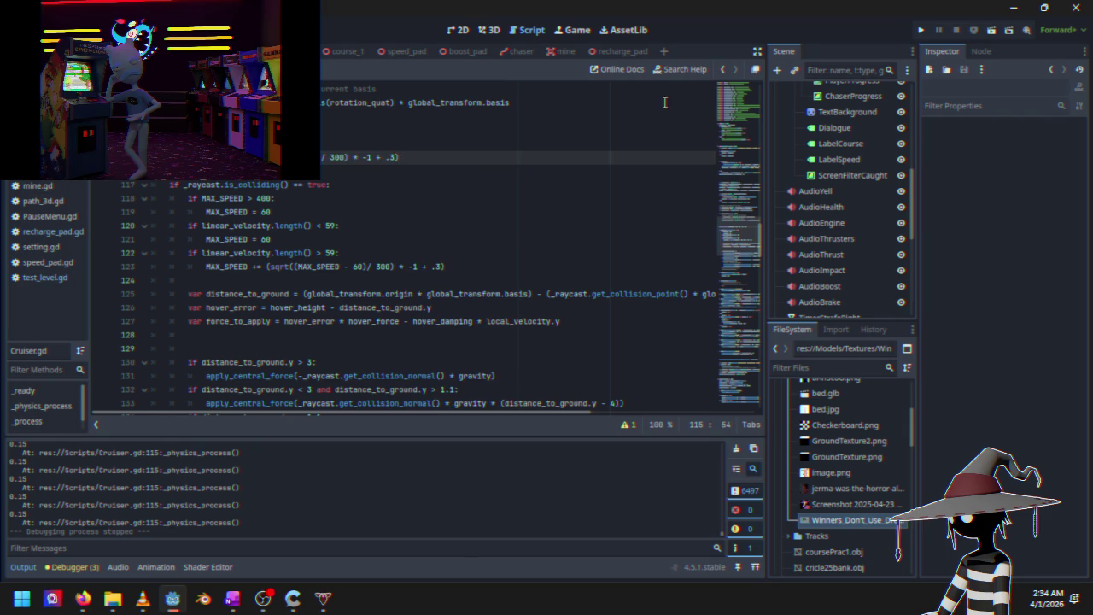
click(920, 31)
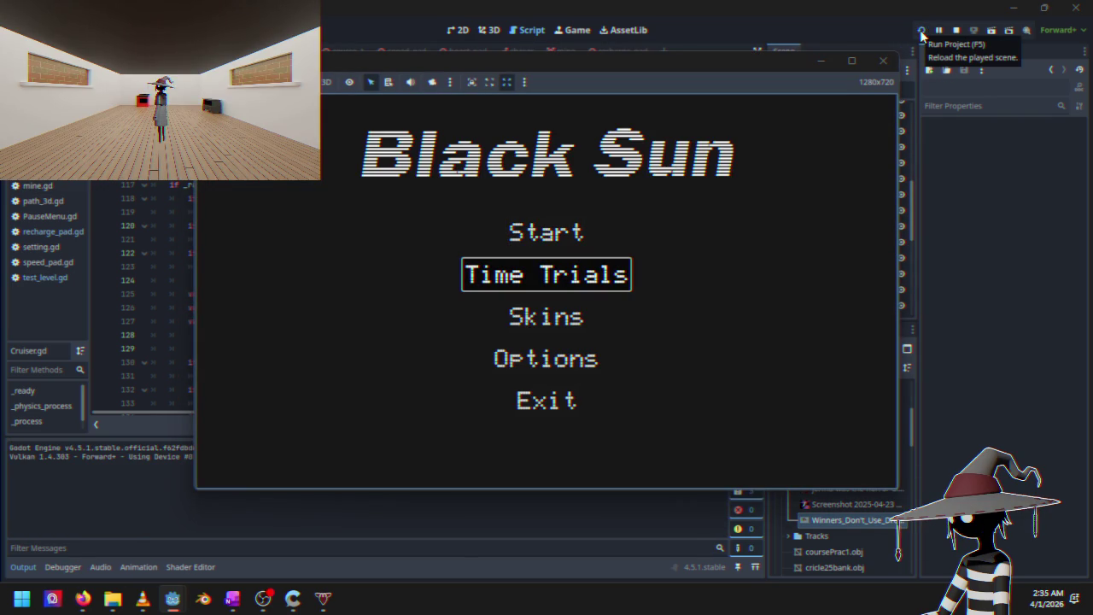
Start a Time Trials race on Course 1 and drive the ship past speed 100
key(Return)
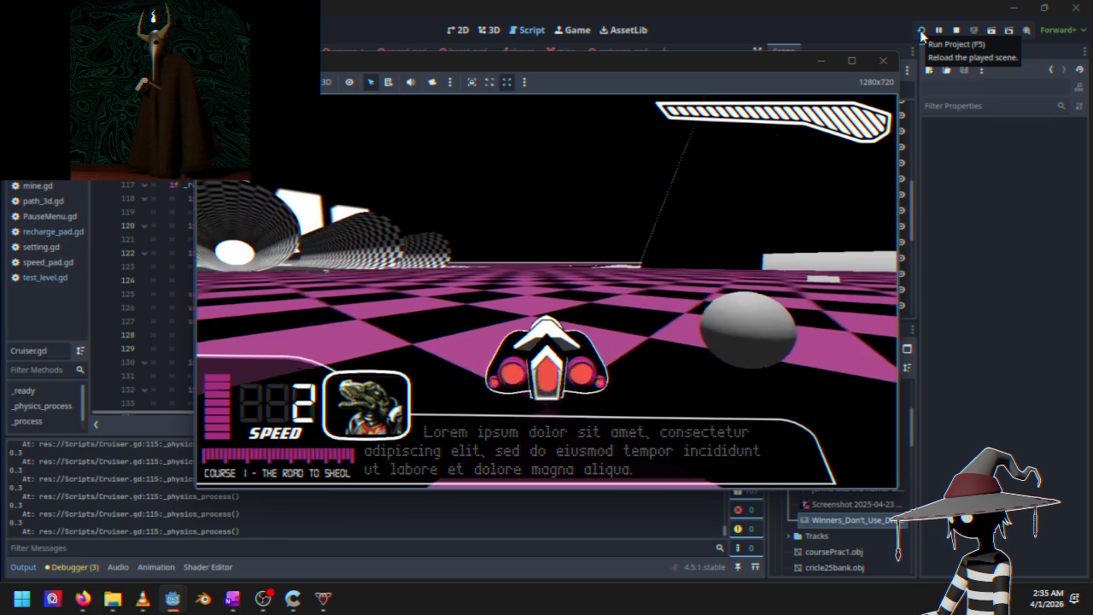
key(w)
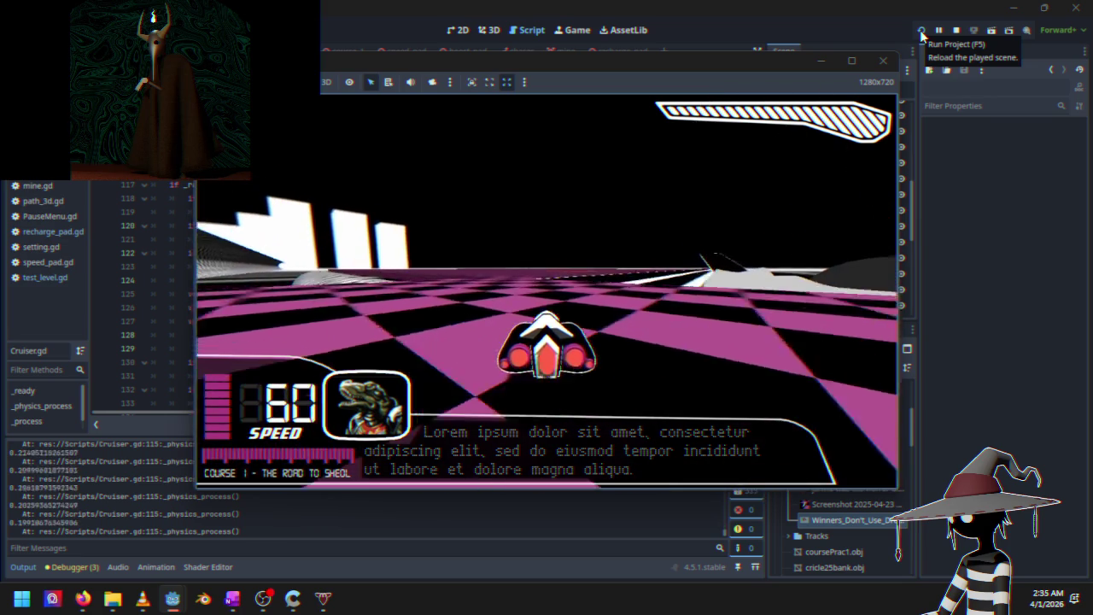
key(w)
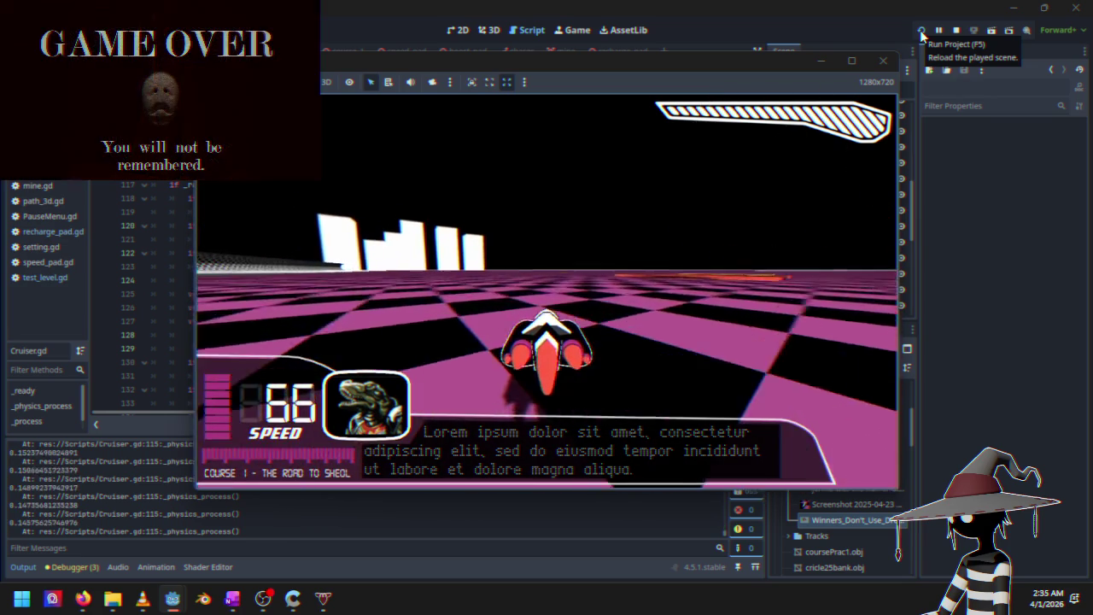
key(w)
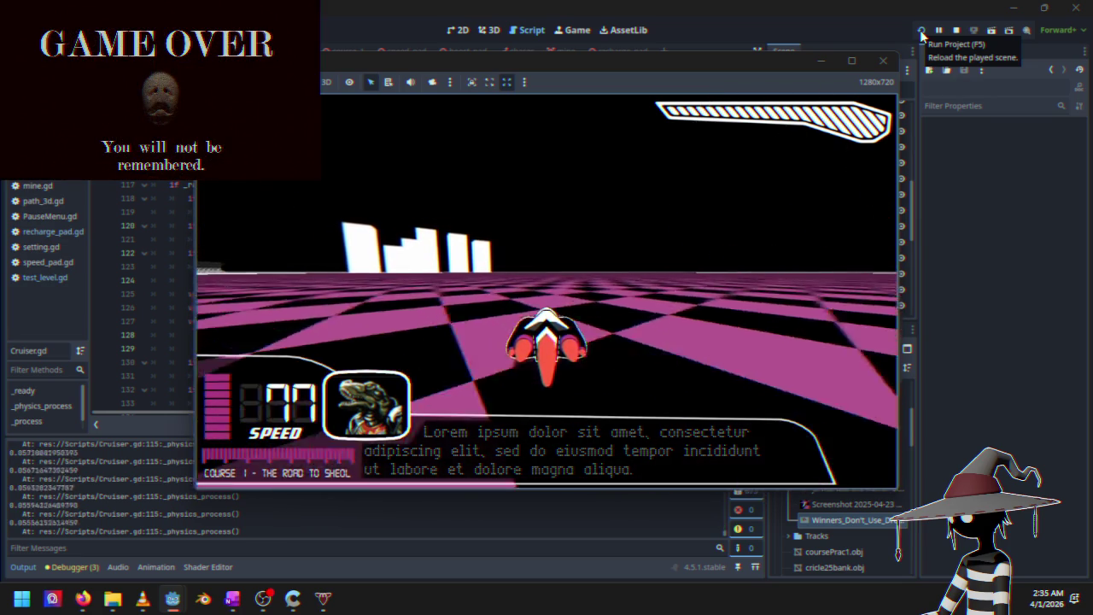
key(w)
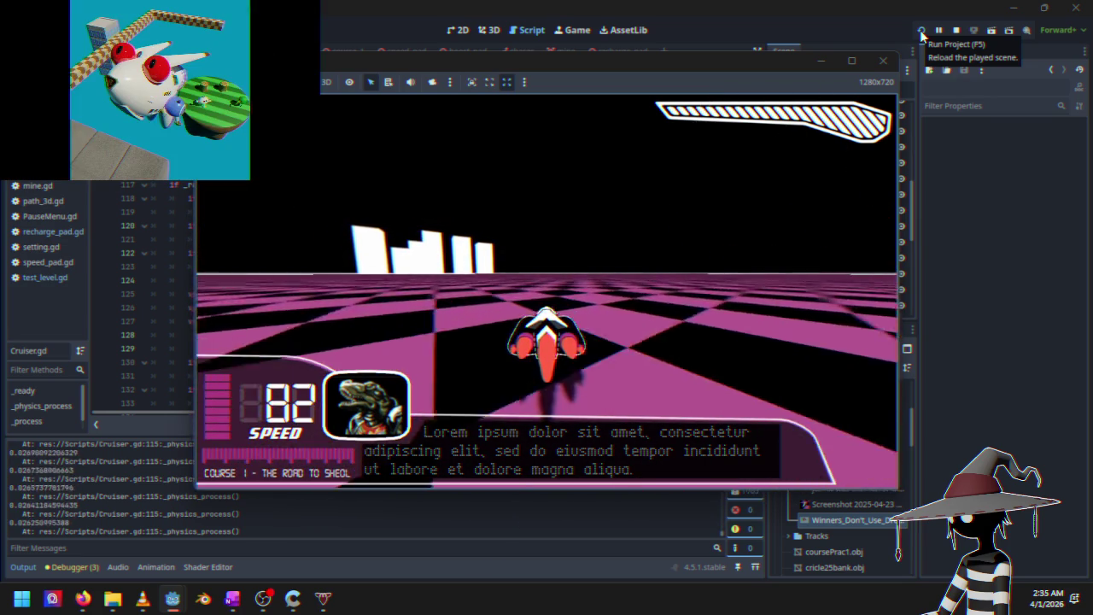
key(w)
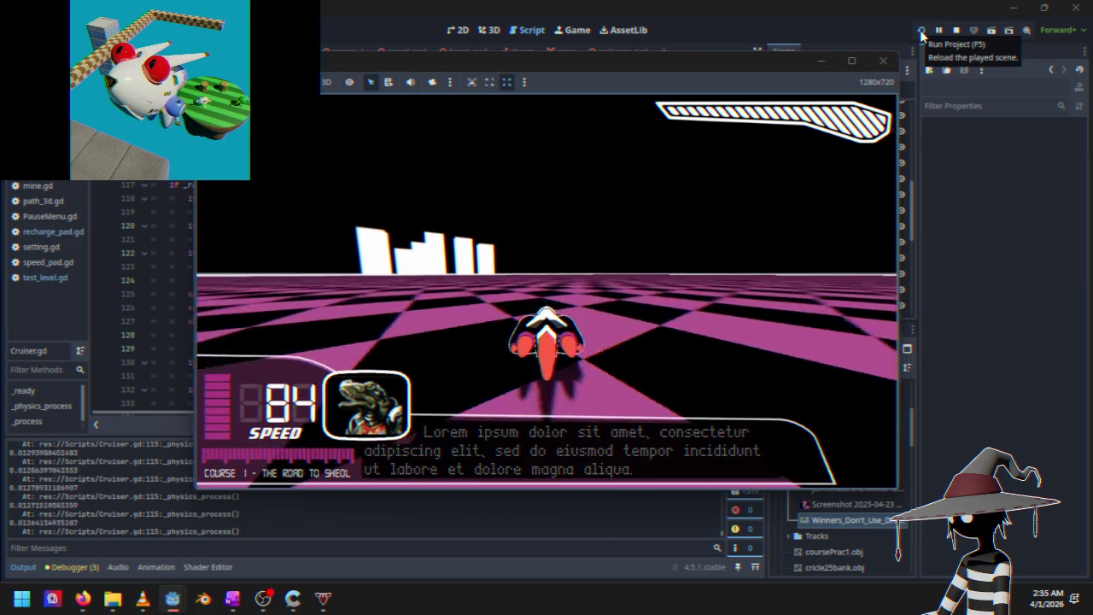
key(w)
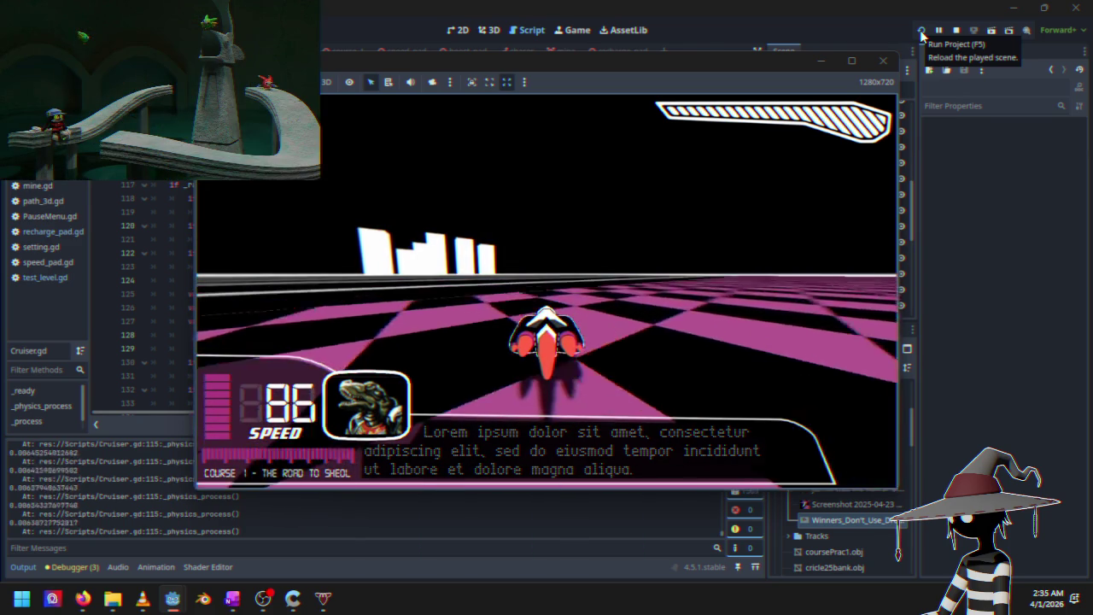
Pause the race and stop the game to return to Cruiser.gd
key(Escape)
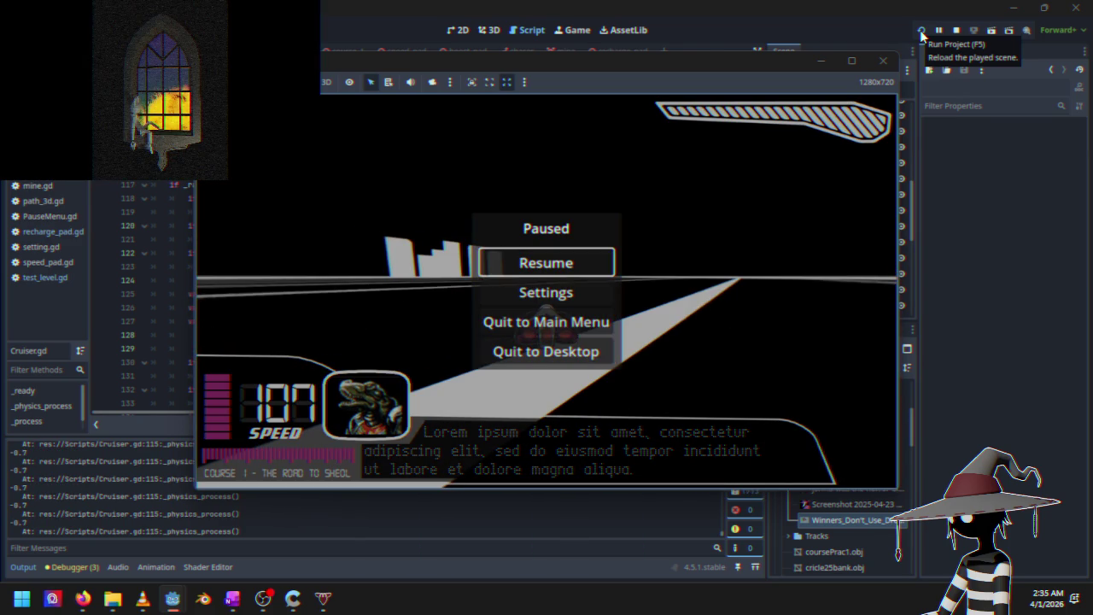
key(Escape)
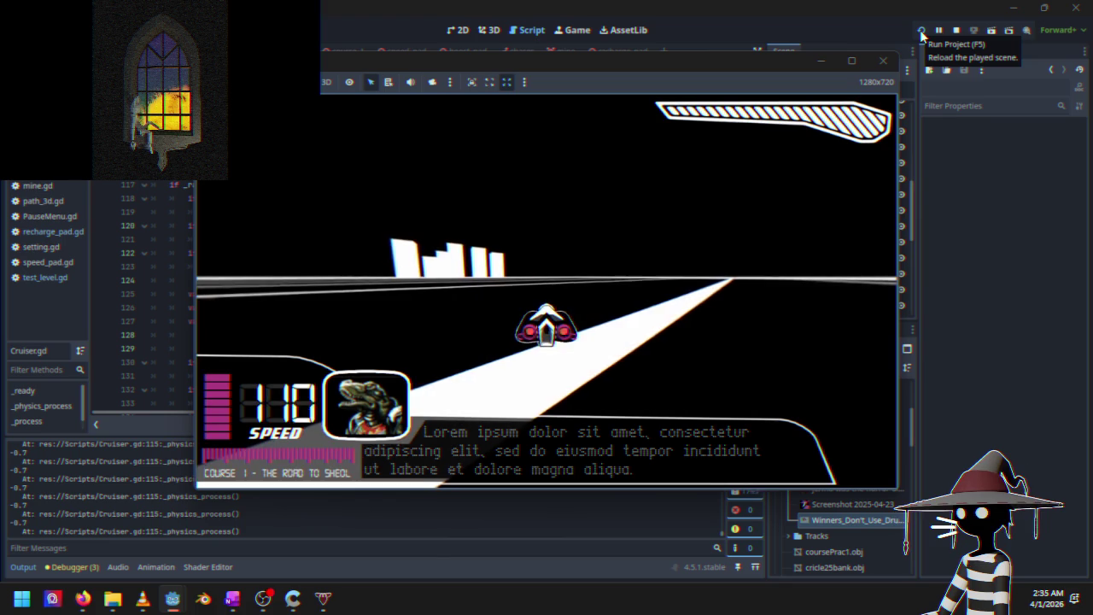
key(Escape)
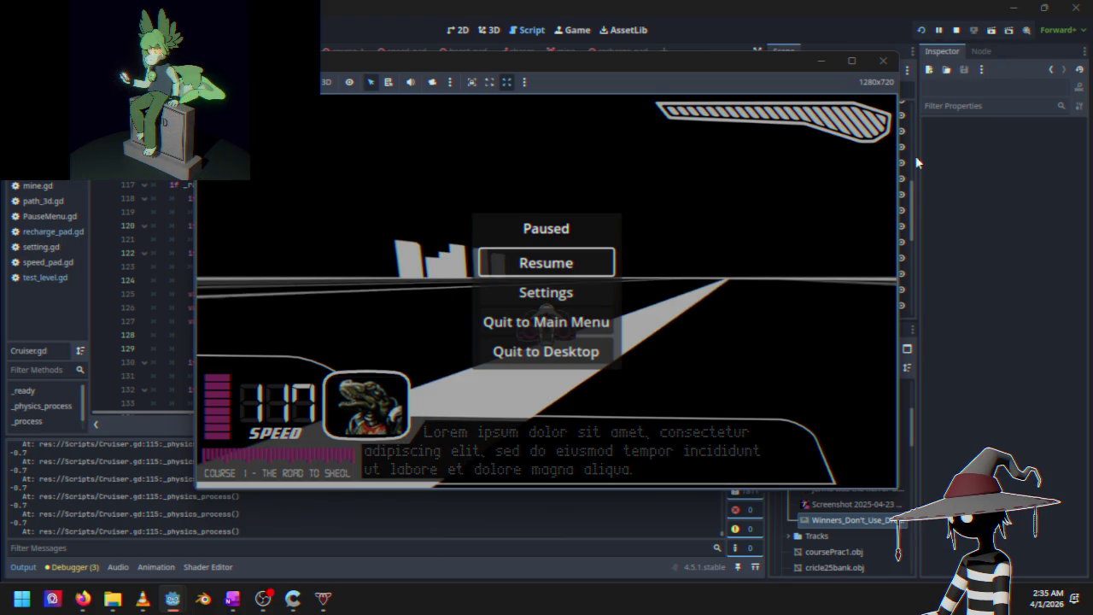
click(957, 31)
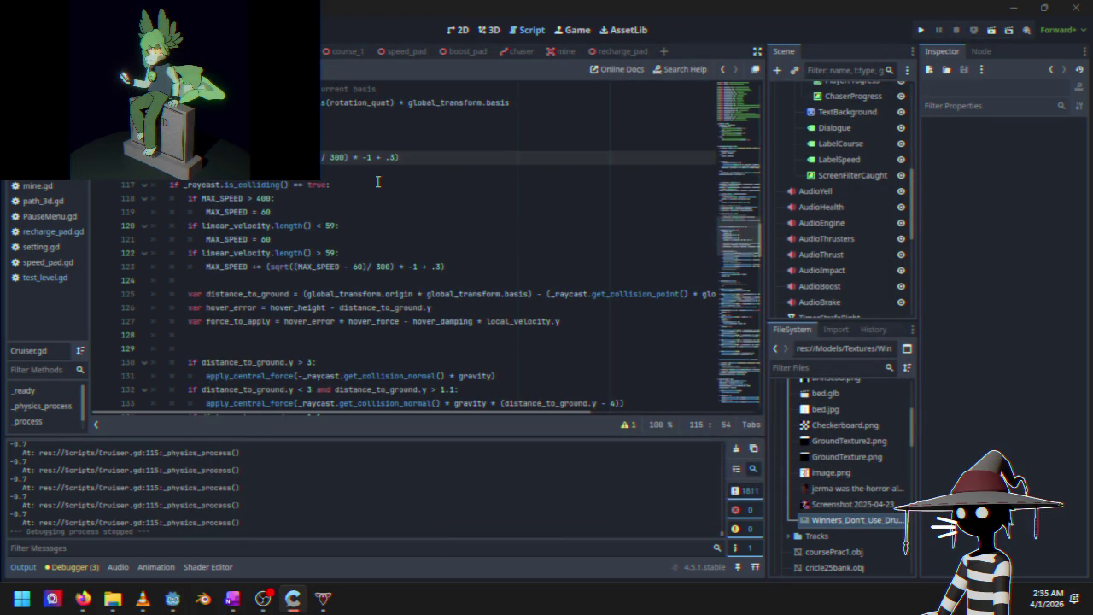
Switch to the 3D track scene and select the magenta recharge pad's mesh
click(488, 30)
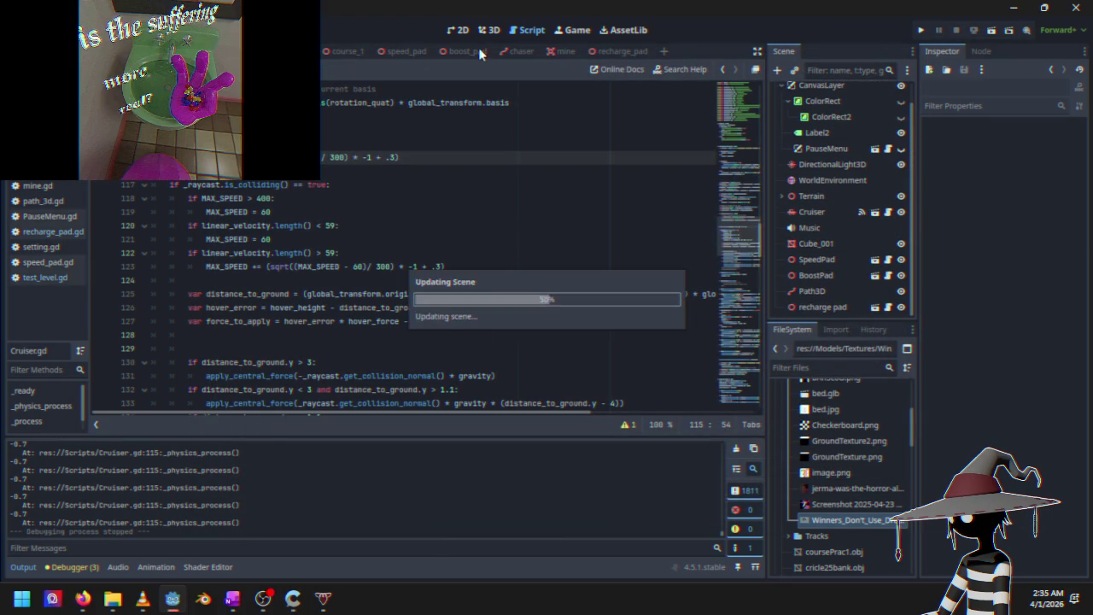
scroll(373, 257, up, 5)
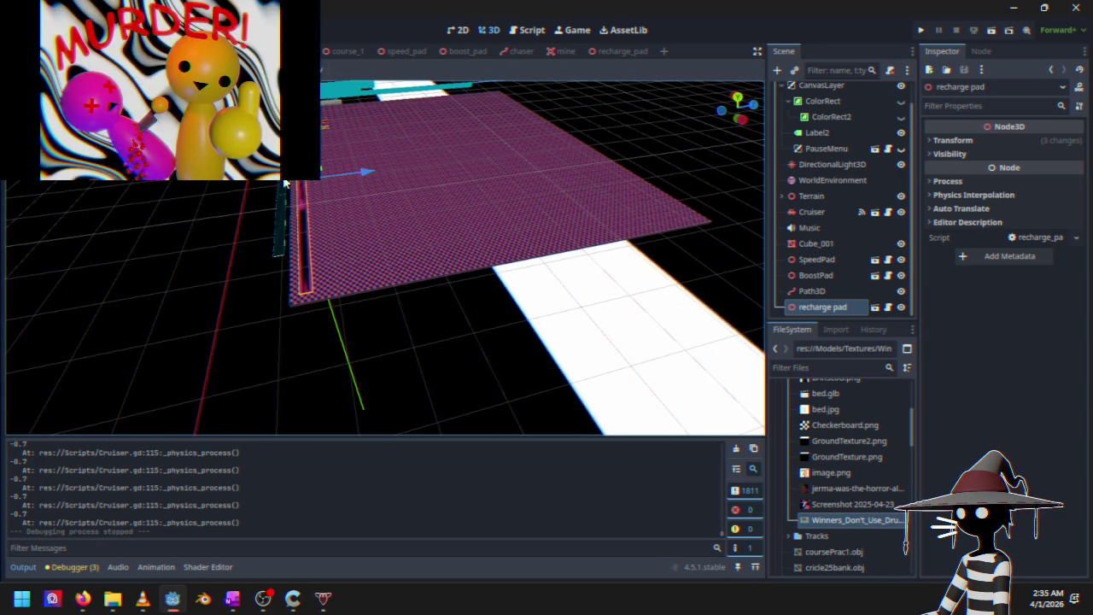
scroll(321, 152, down, 5)
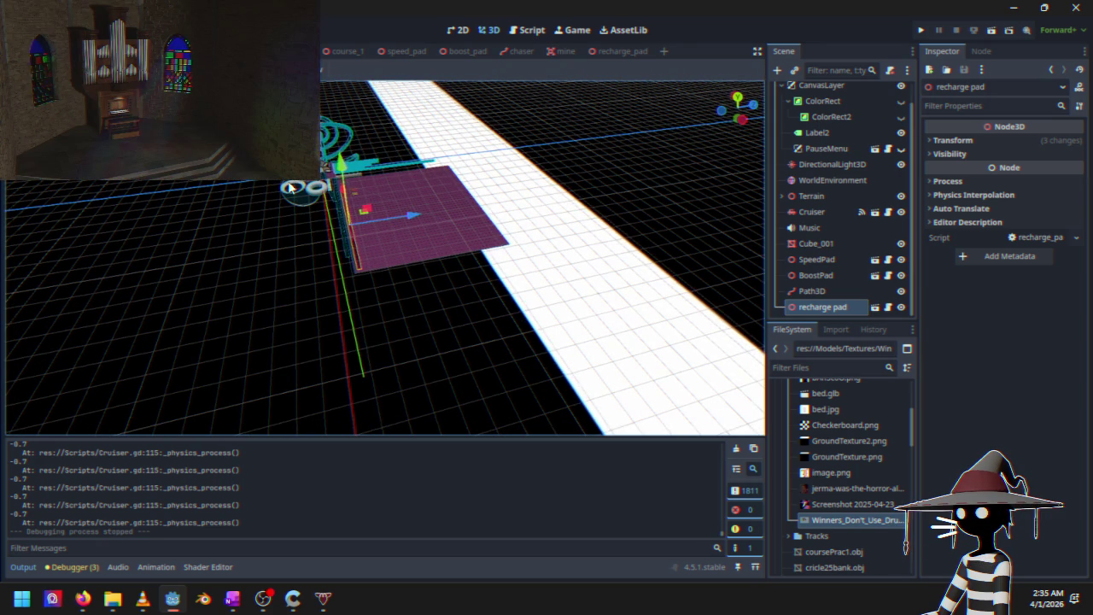
click(375, 188)
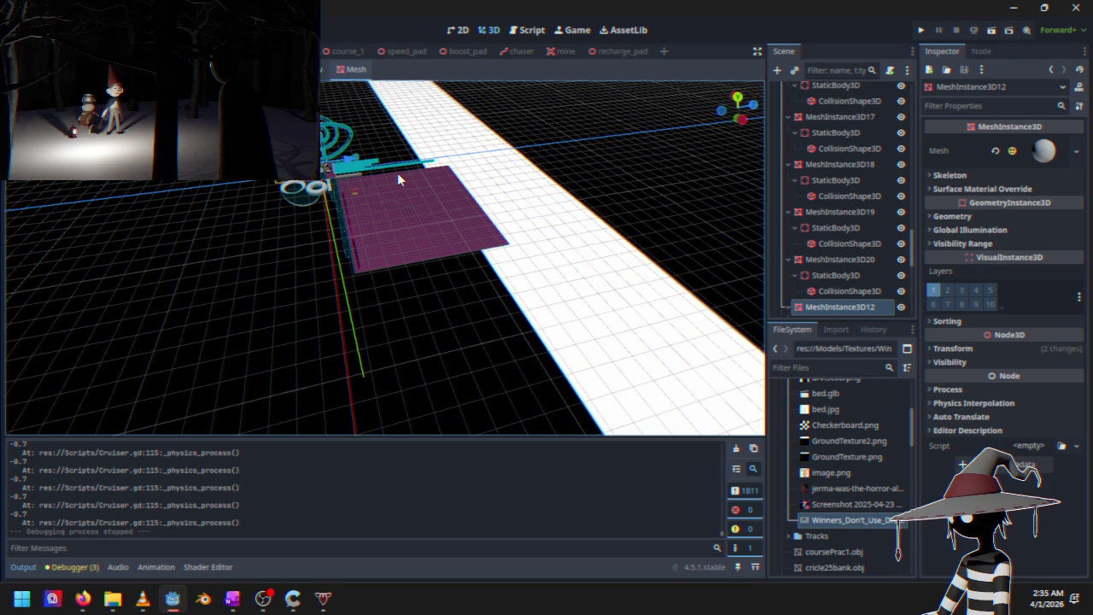
scroll(379, 180, up, 5)
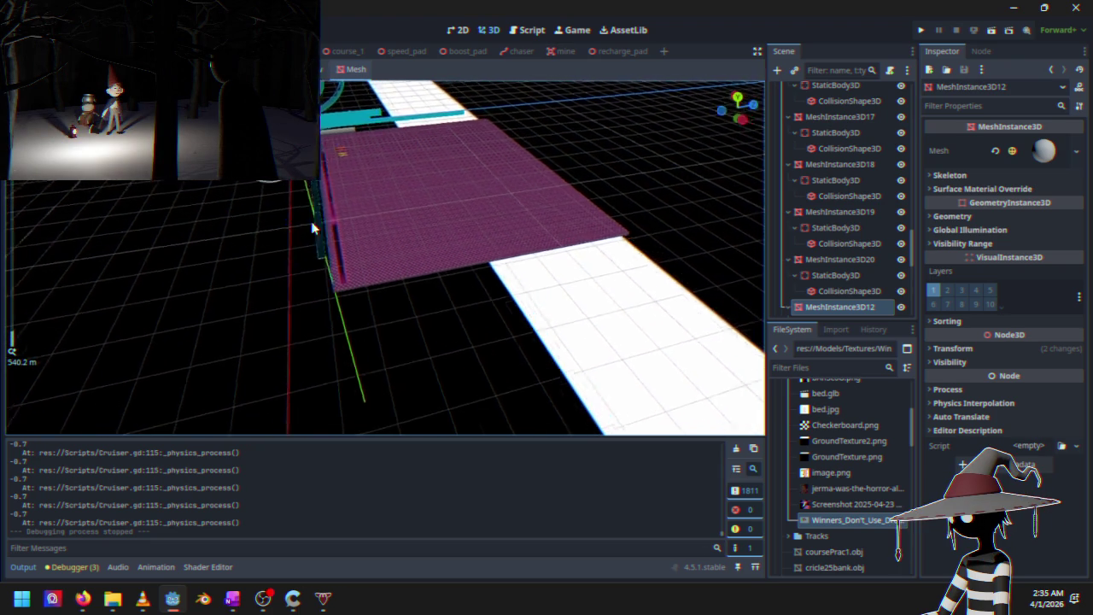
Select the sphere's mesh node, MeshInstance3D12, rather than its collision shape
drag(571, 295, 358, 324)
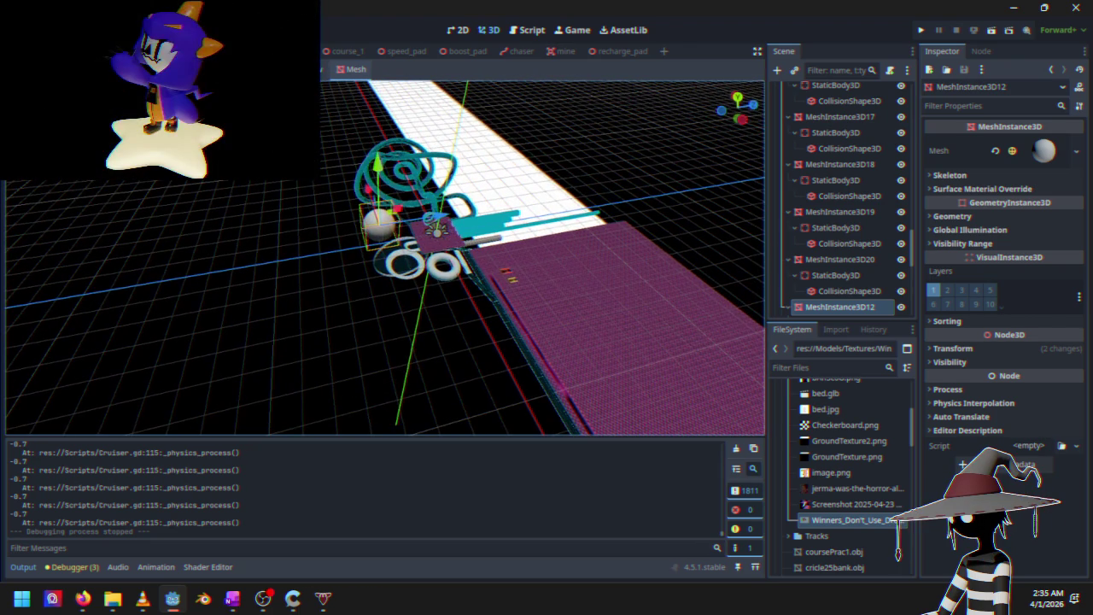
click(384, 231)
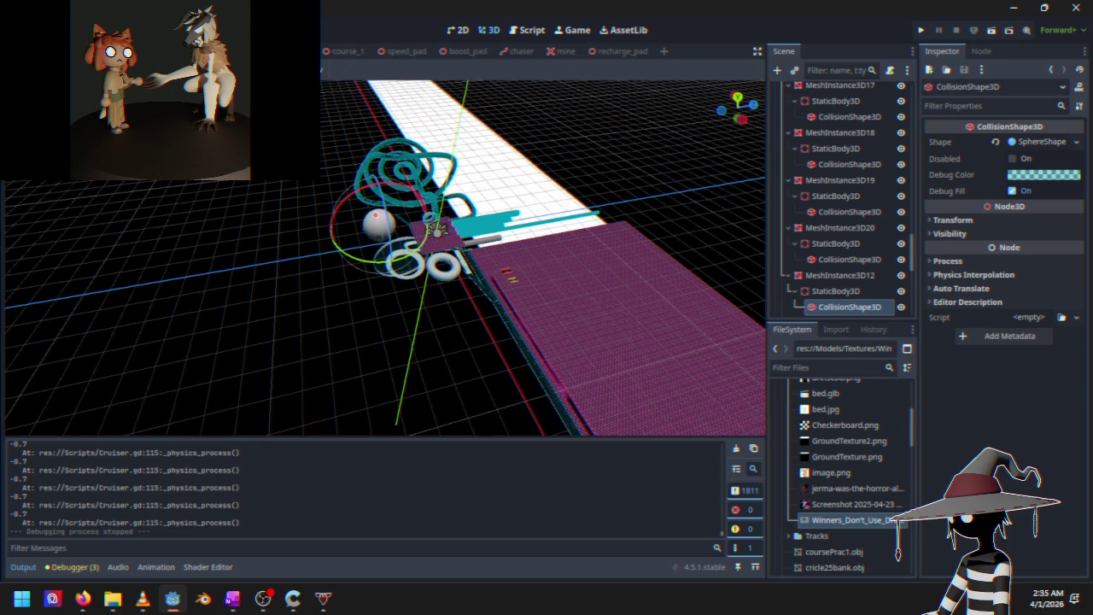
key(w)
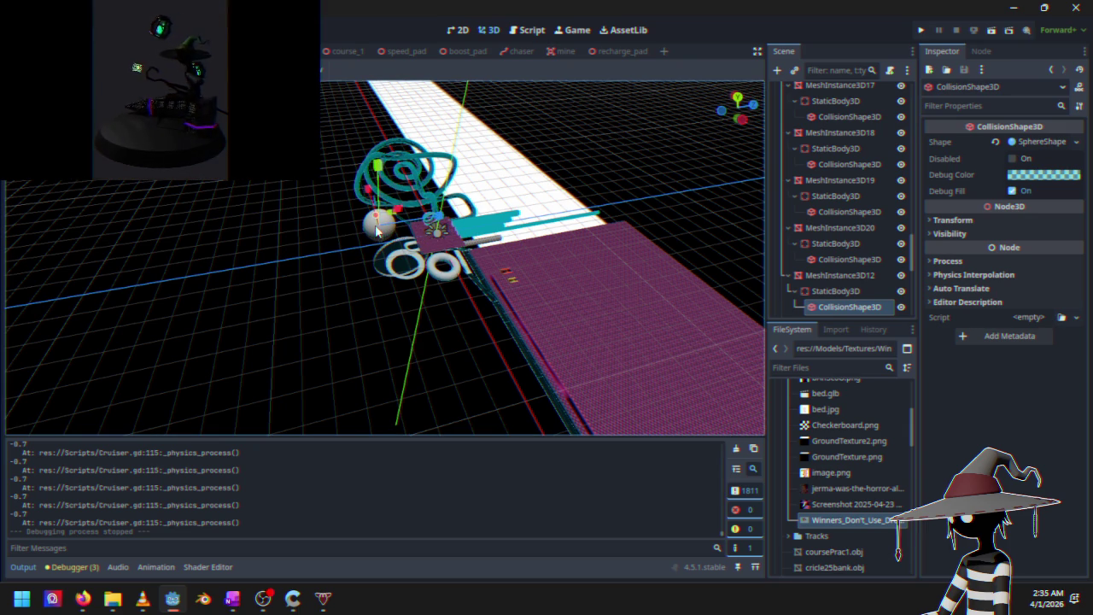
click(362, 229)
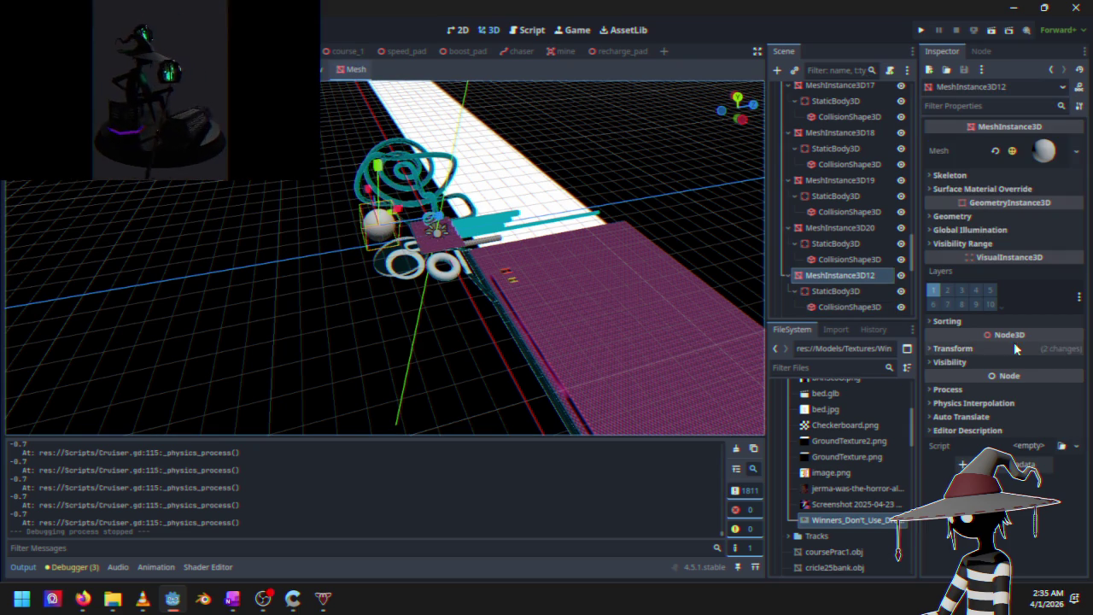
Set MeshInstance3D12's linked Transform scale to 600 on all axes
click(951, 348)
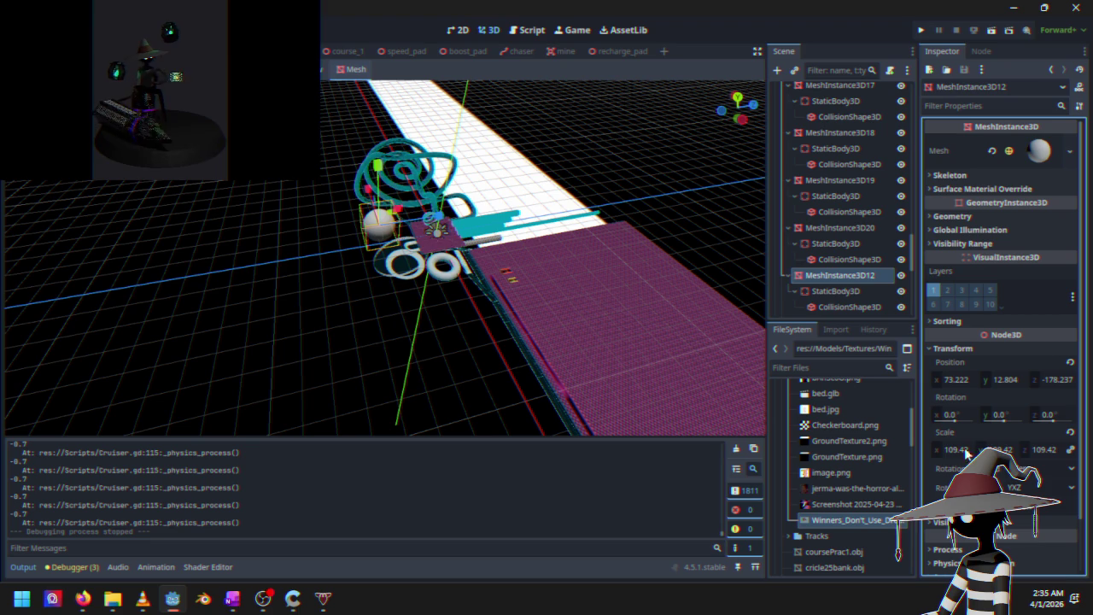
drag(962, 454, 968, 450)
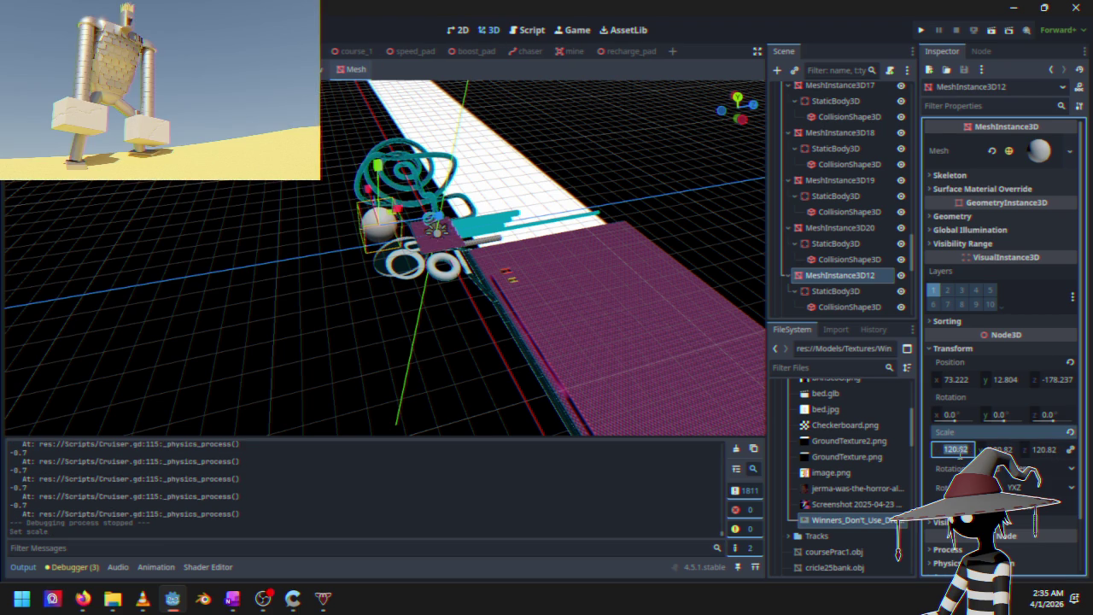
text(00)
key(Return)
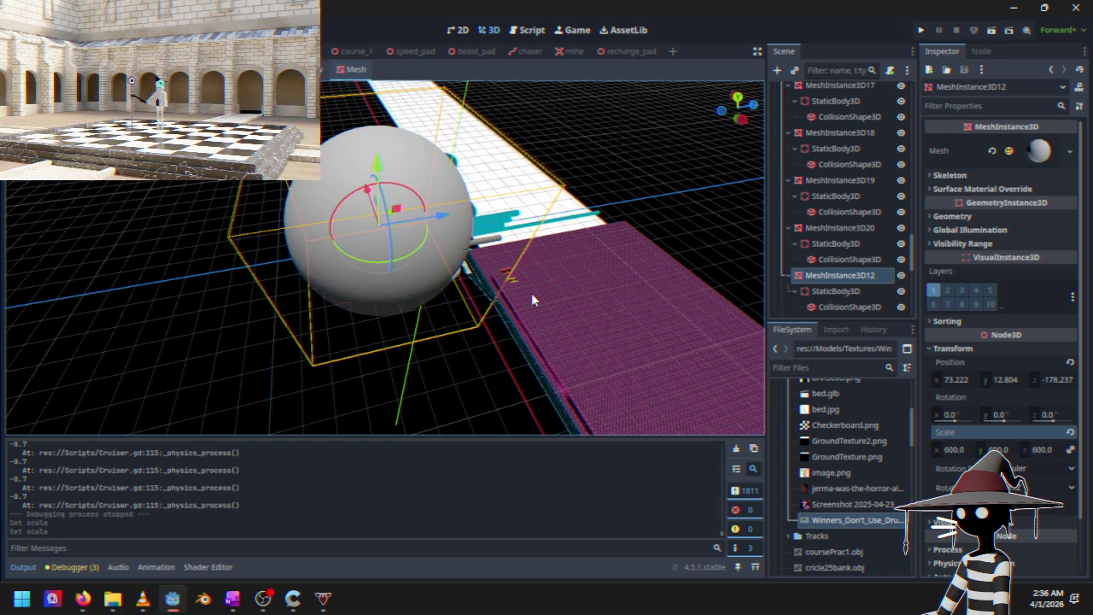
Move the giant sphere sideways off the track
mouse_move(531, 293)
mouse_down()
mouse_move(410, 239)
mouse_move(368, 240)
mouse_move(369, 291)
mouse_move(346, 312)
mouse_up()
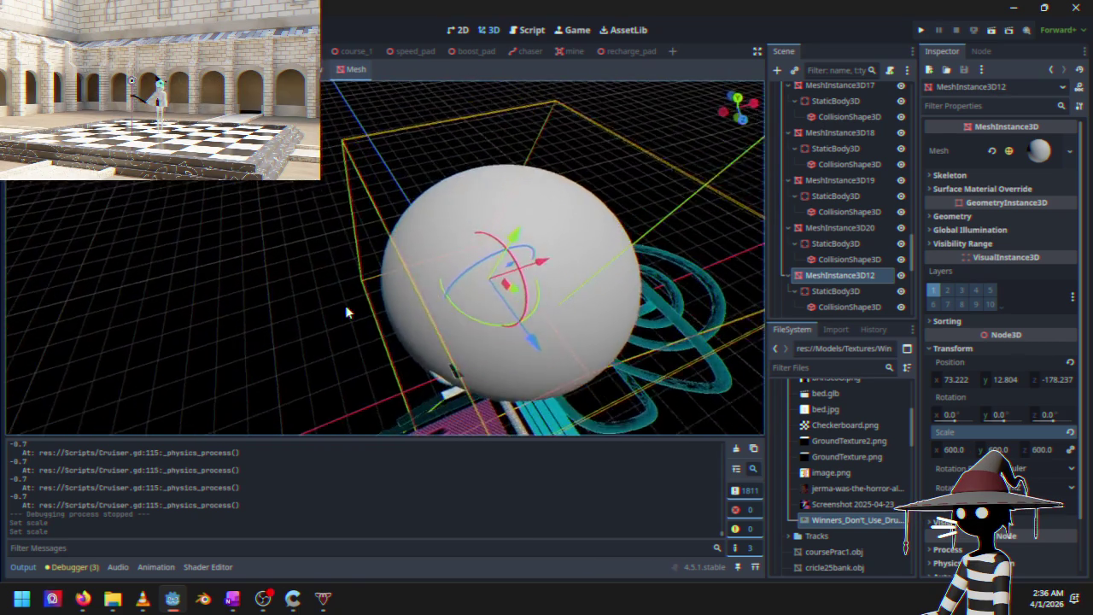
scroll(479, 334, down, 3)
mouse_move(490, 279)
mouse_down()
mouse_move(286, 268)
mouse_move(350, 294)
mouse_up()
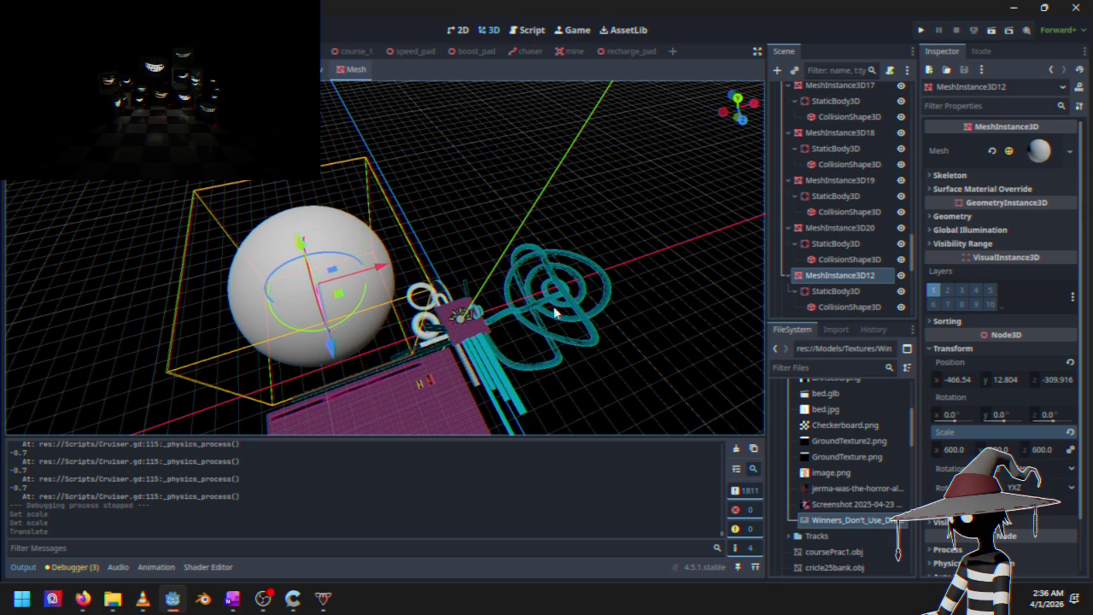
Raise the sphere high above the track to Y 277.338
mouse_move(463, 318)
mouse_down()
mouse_move(364, 367)
mouse_move(450, 270)
mouse_move(489, 194)
mouse_move(483, 235)
mouse_up()
mouse_move(348, 253)
mouse_down()
mouse_move(353, 151)
mouse_move(345, 361)
mouse_up()
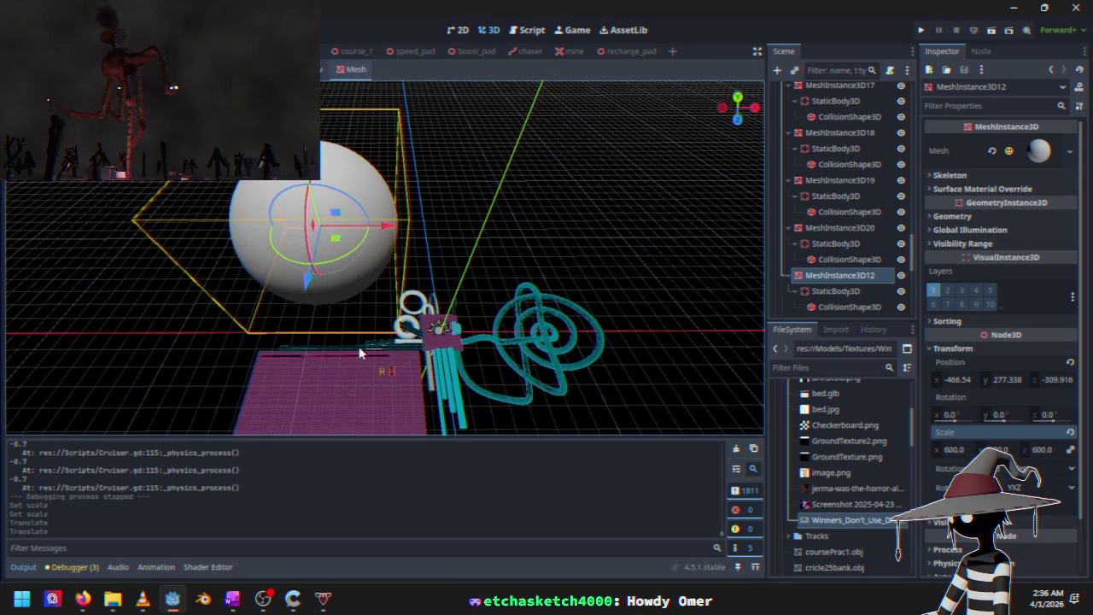
drag(438, 342, 573, 405)
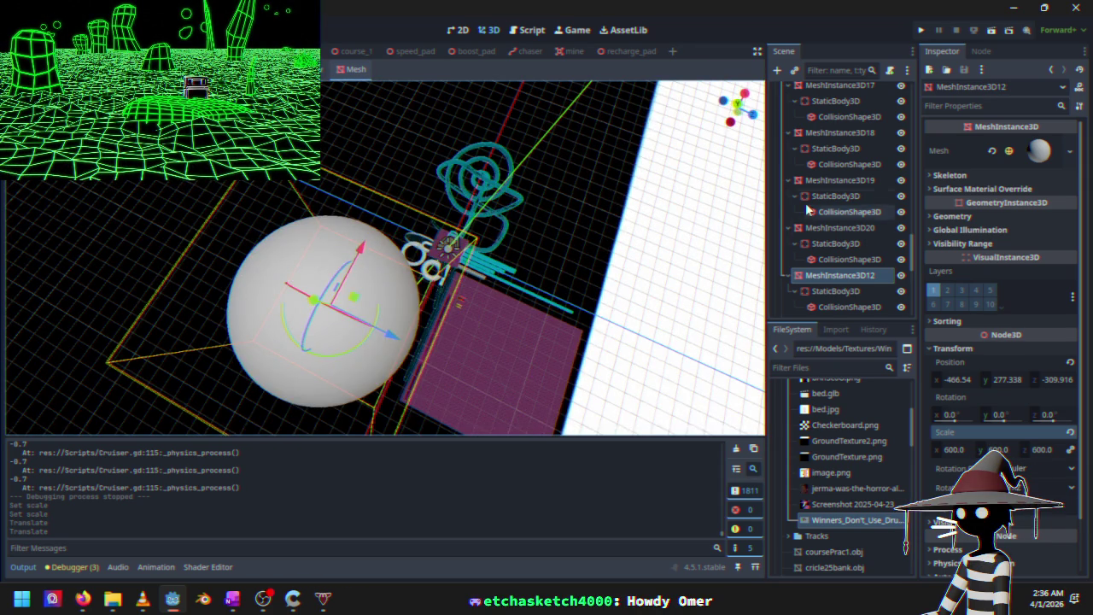
scroll(824, 236, up, 5)
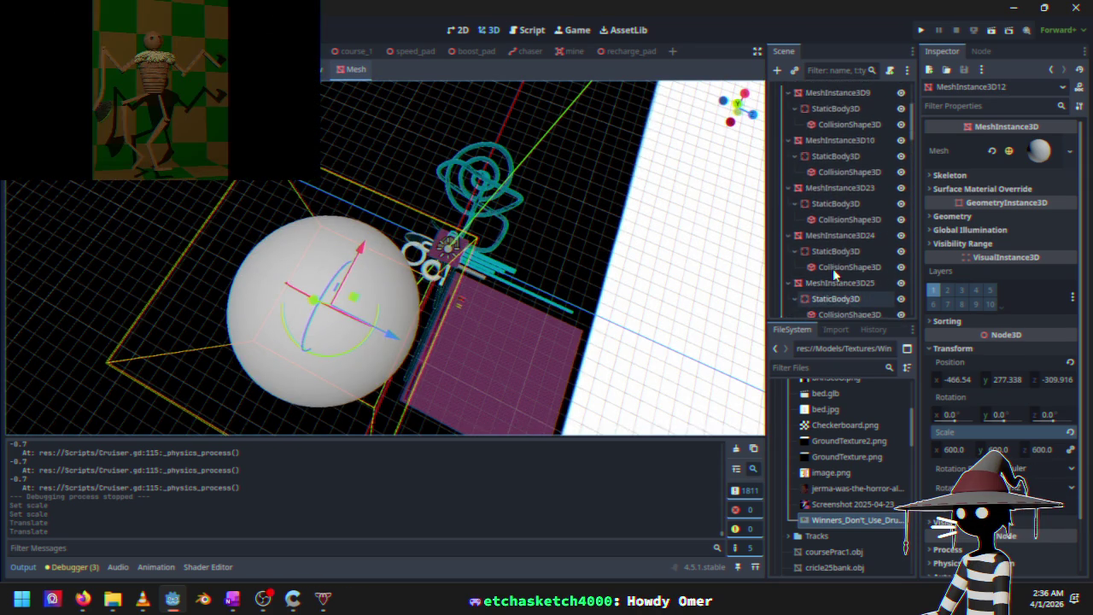
scroll(833, 268, up, 3)
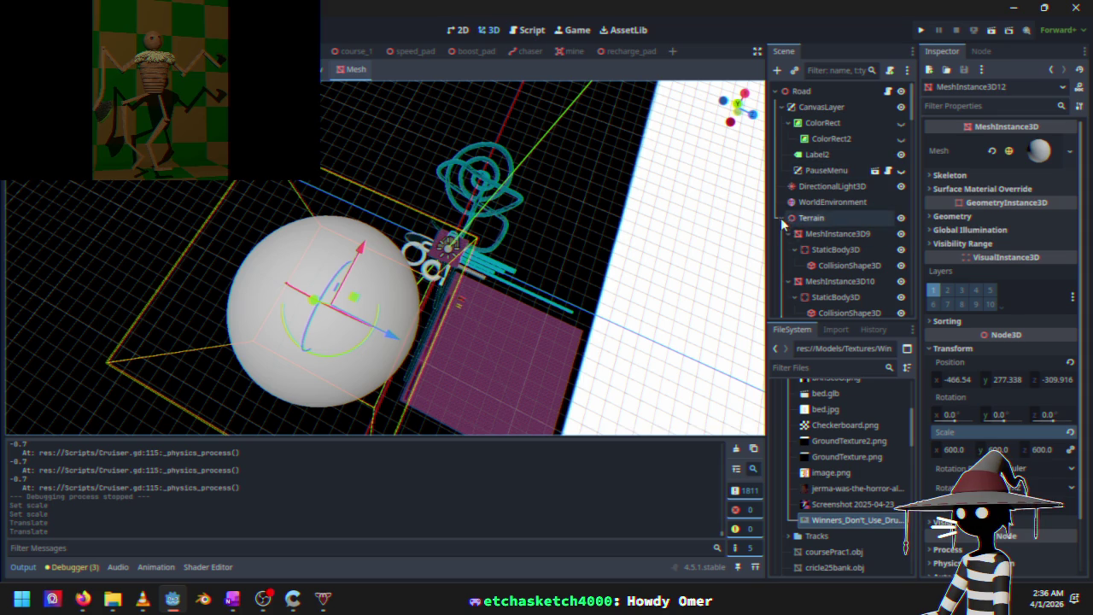
click(780, 218)
Move the Cruiser ship across the scene beneath the giant sphere, then run the game
click(811, 233)
drag(518, 291, 468, 352)
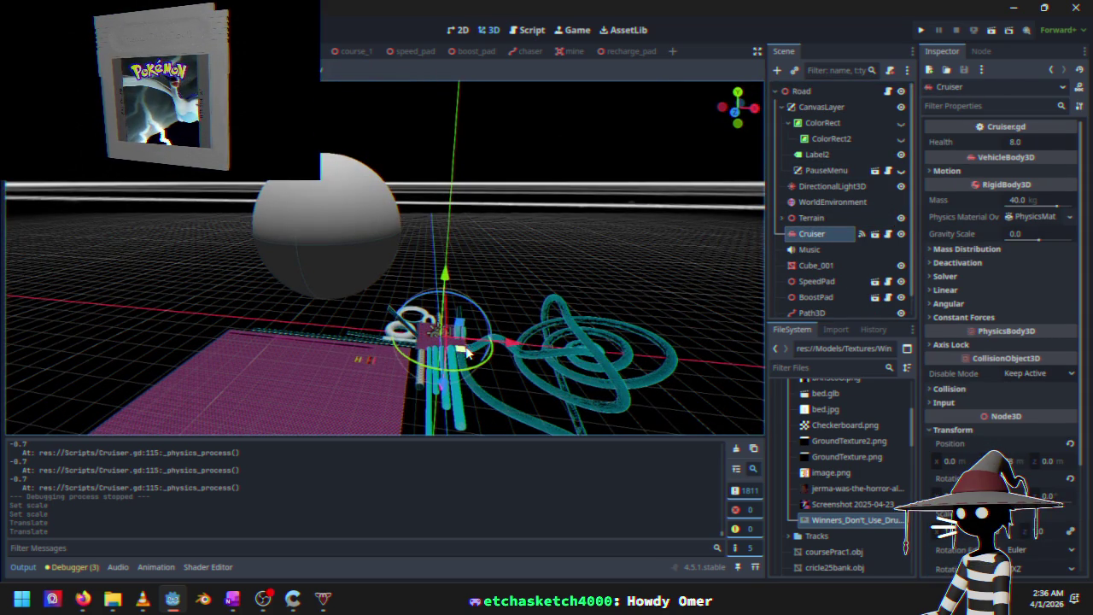
mouse_move(459, 327)
mouse_down()
mouse_move(419, 246)
mouse_move(331, 171)
mouse_move(323, 141)
mouse_move(339, 177)
mouse_move(309, 294)
mouse_move(212, 299)
mouse_up()
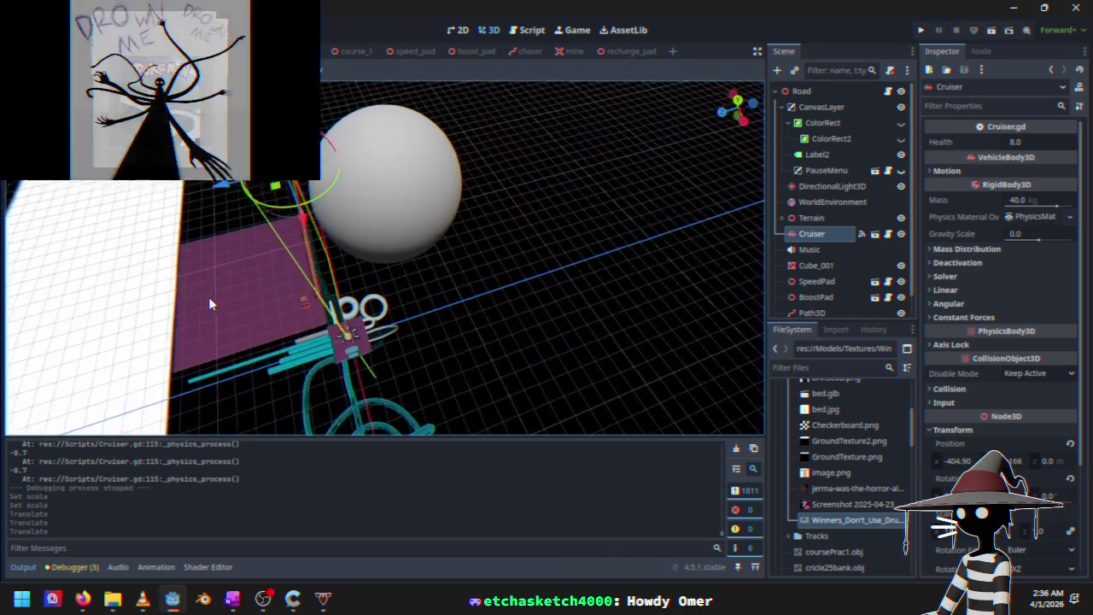
drag(261, 190, 321, 177)
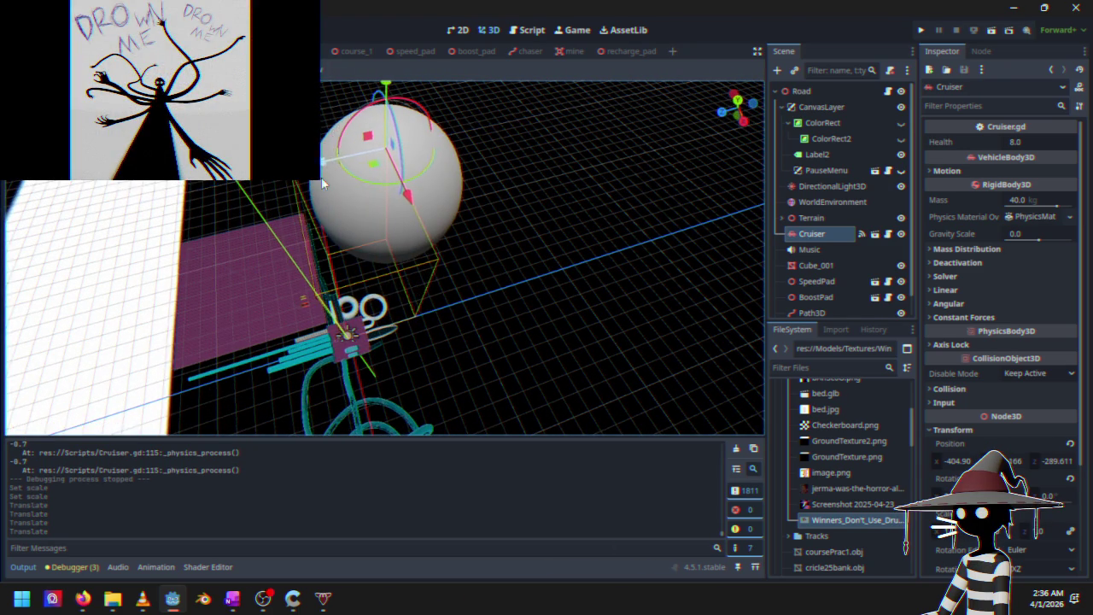
scroll(338, 212, up, 3)
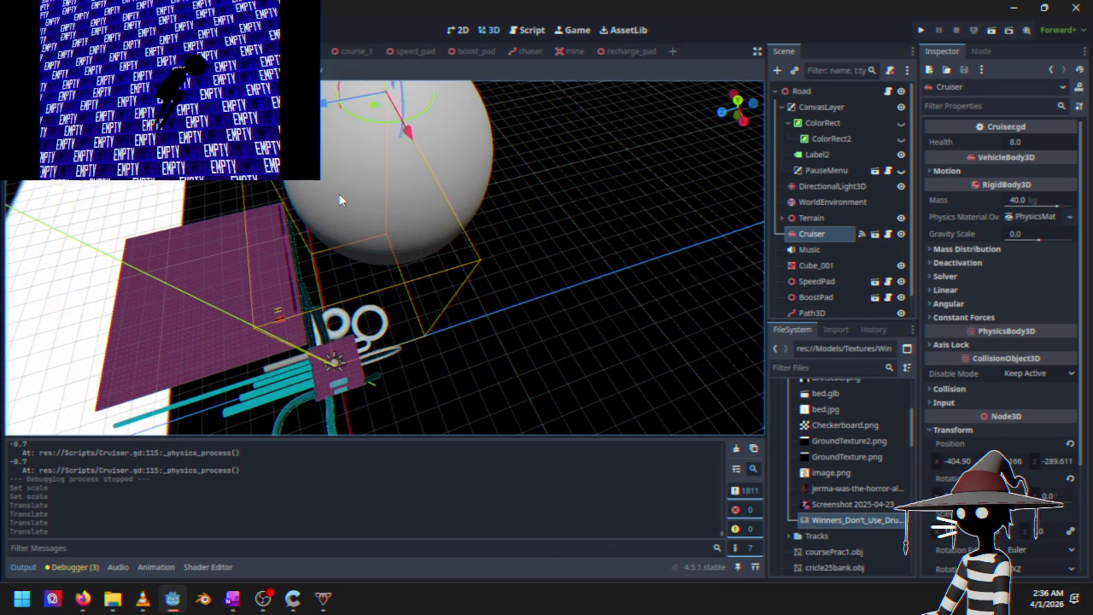
mouse_move(339, 185)
mouse_down()
mouse_move(355, 296)
mouse_move(397, 213)
mouse_up()
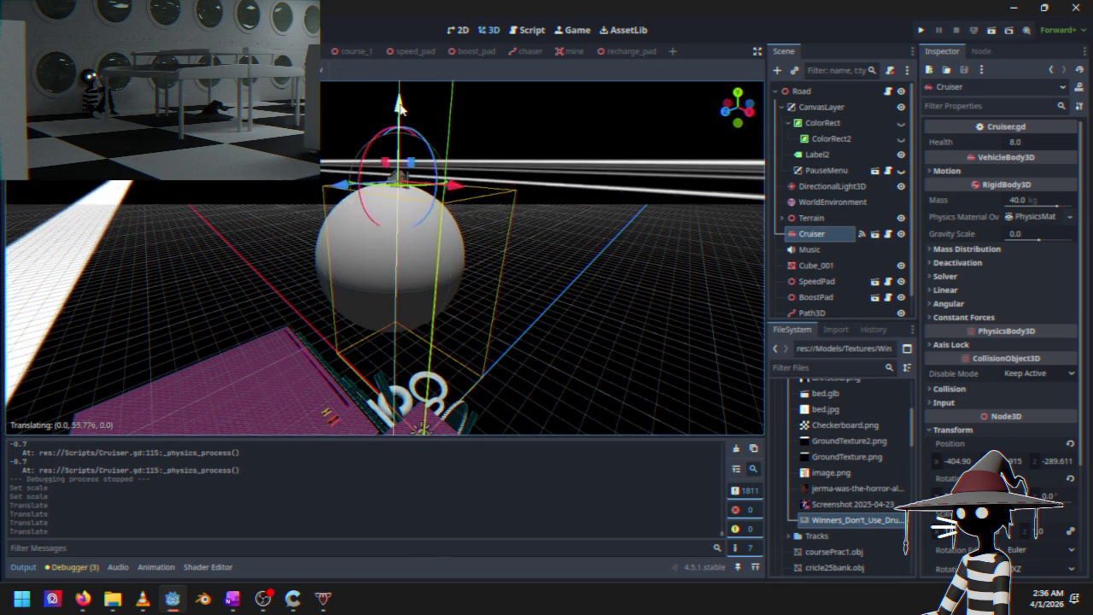
mouse_move(401, 107)
mouse_down()
mouse_move(335, 239)
mouse_move(343, 301)
mouse_move(380, 270)
mouse_up()
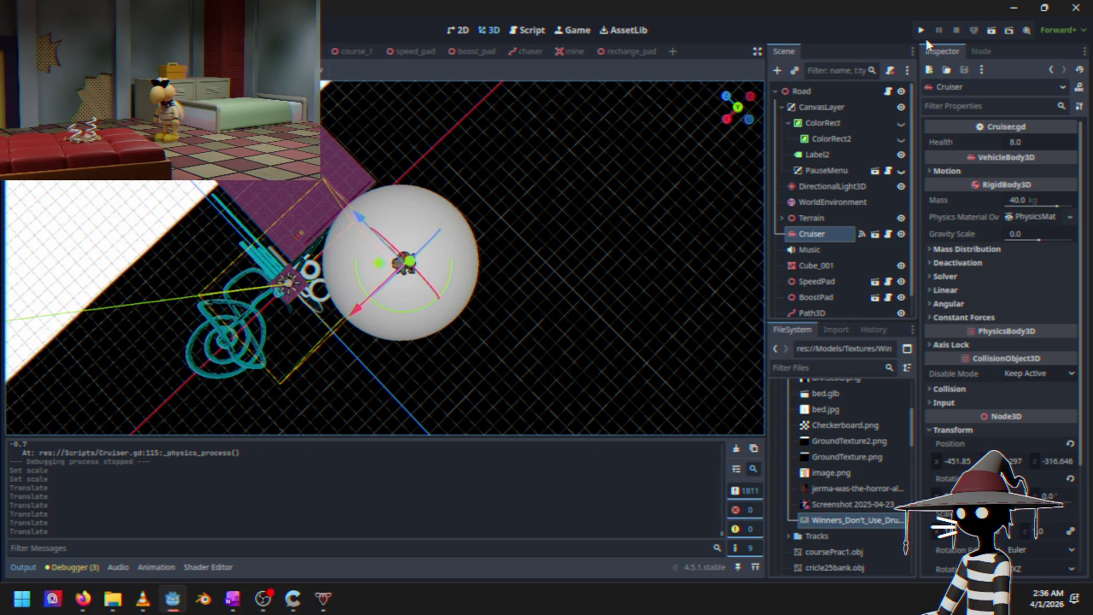
click(922, 30)
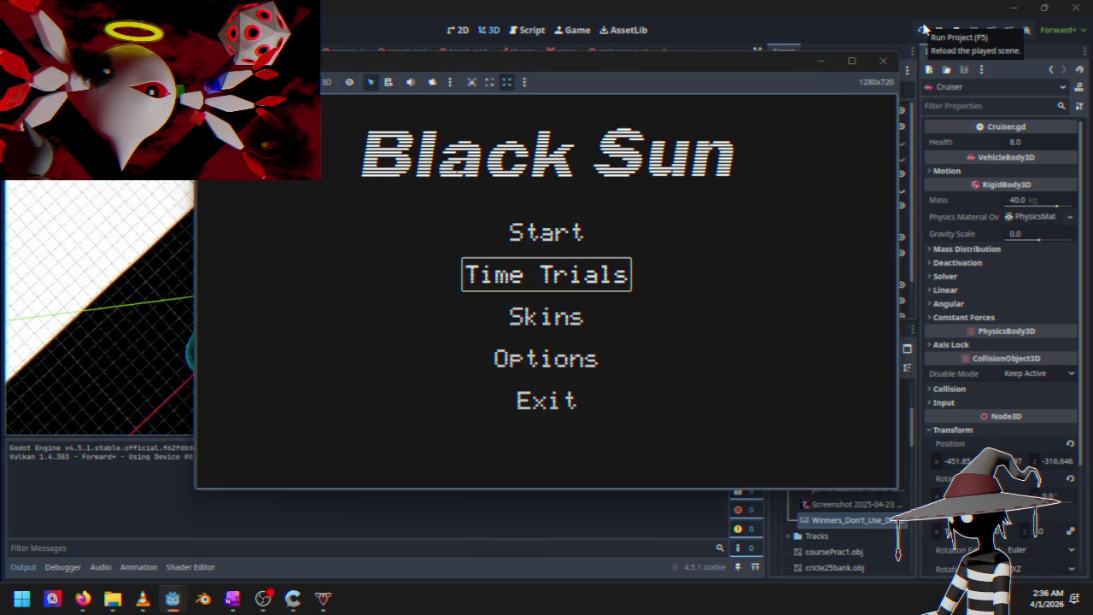
Start a Black Sun race, drive, then quit from the pause menu and relaunch the project
key(Return)
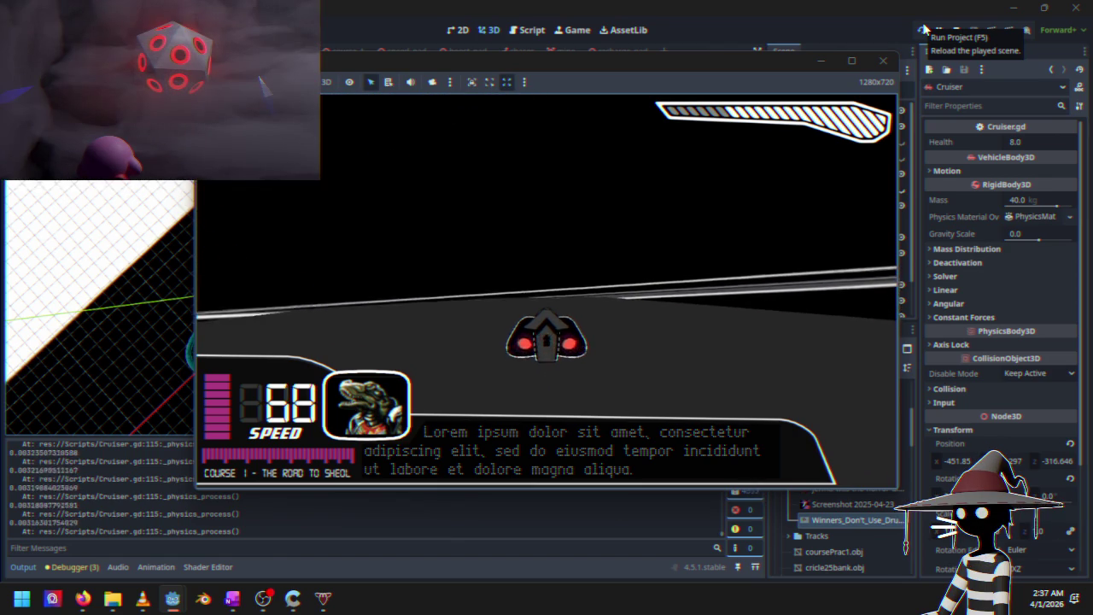
key(w)
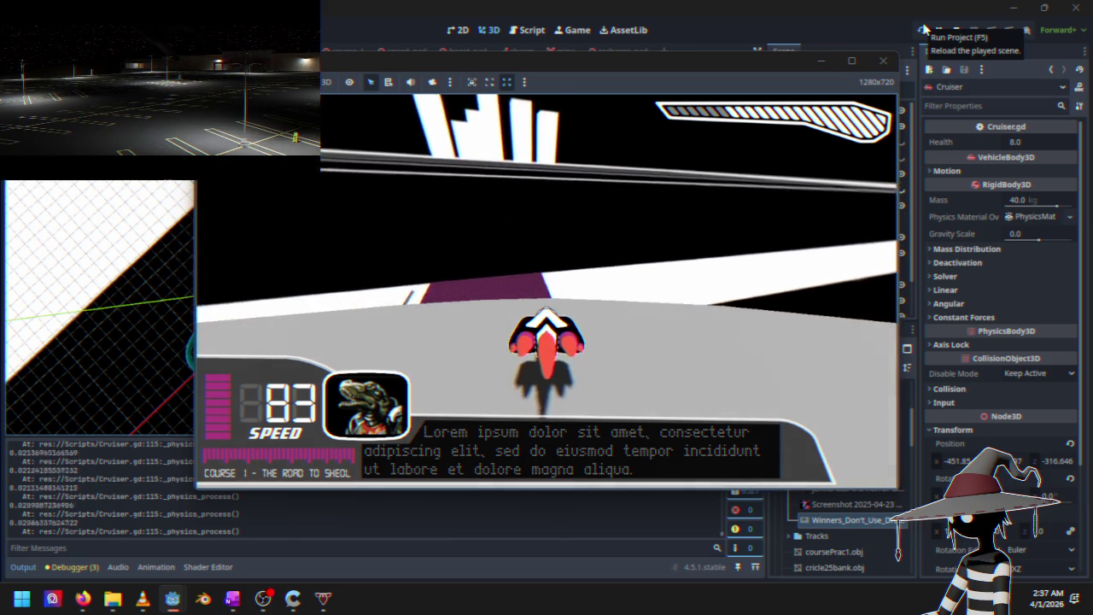
key(Escape)
key(Down)
key(Down)
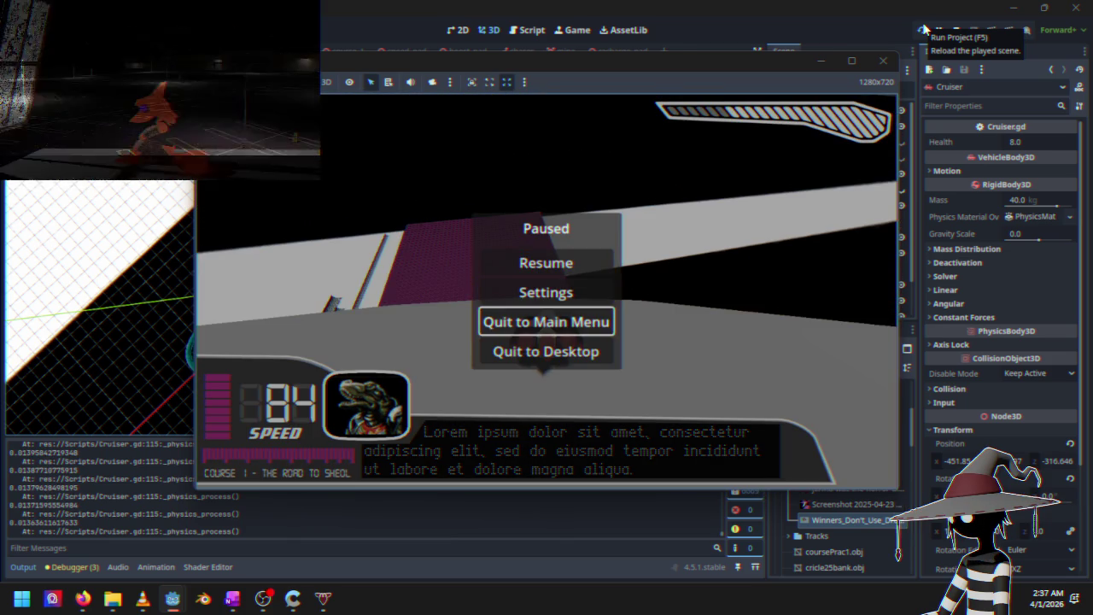
key(Return)
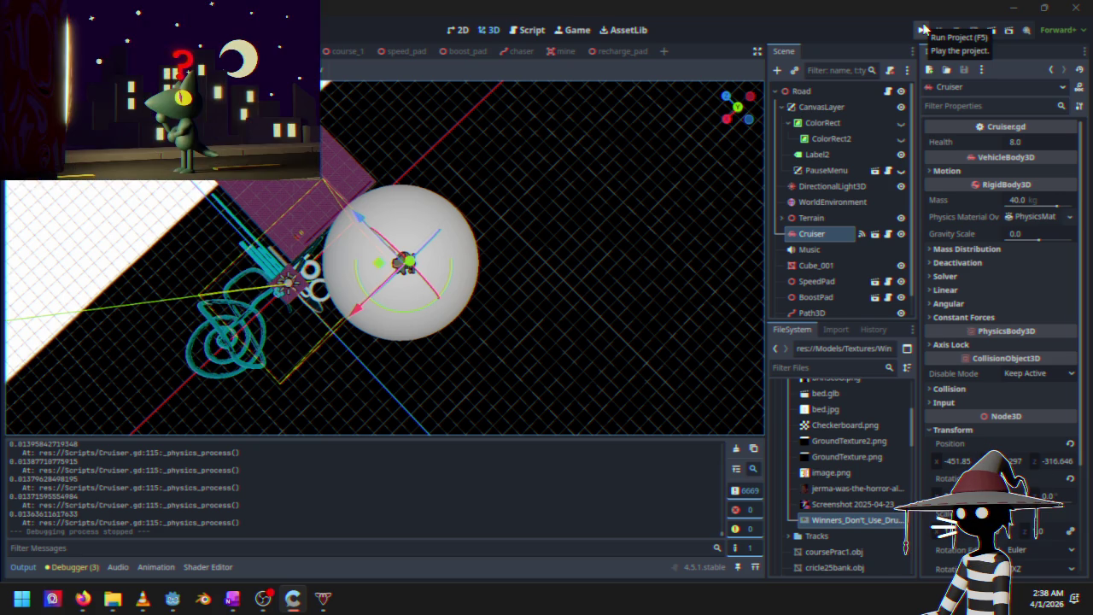
click(924, 29)
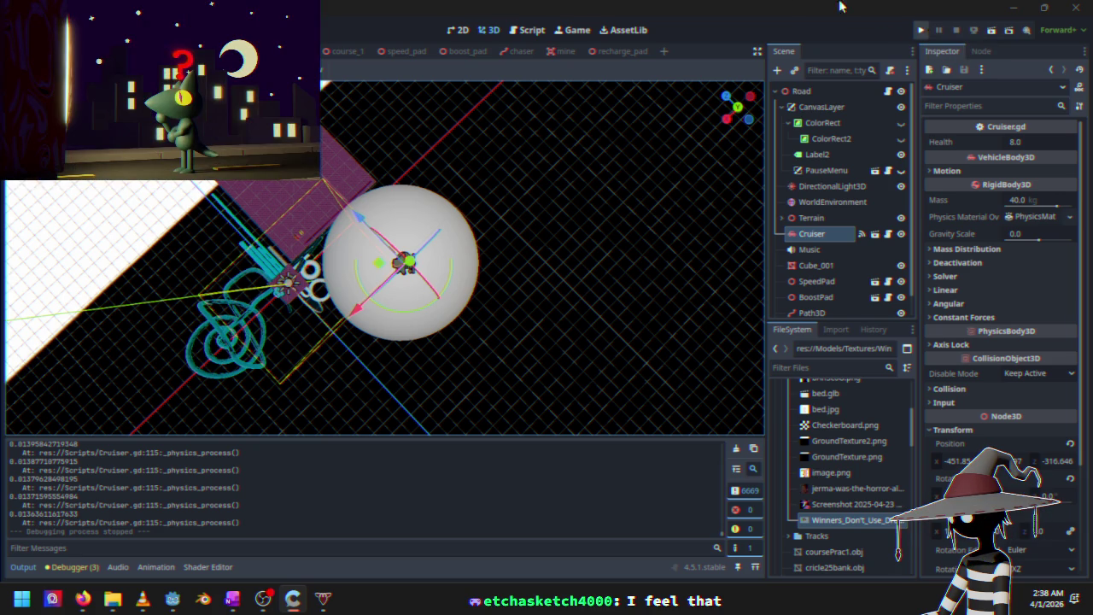
Switch to the script editor and relaunch the Black Sun game to its title menu
click(531, 29)
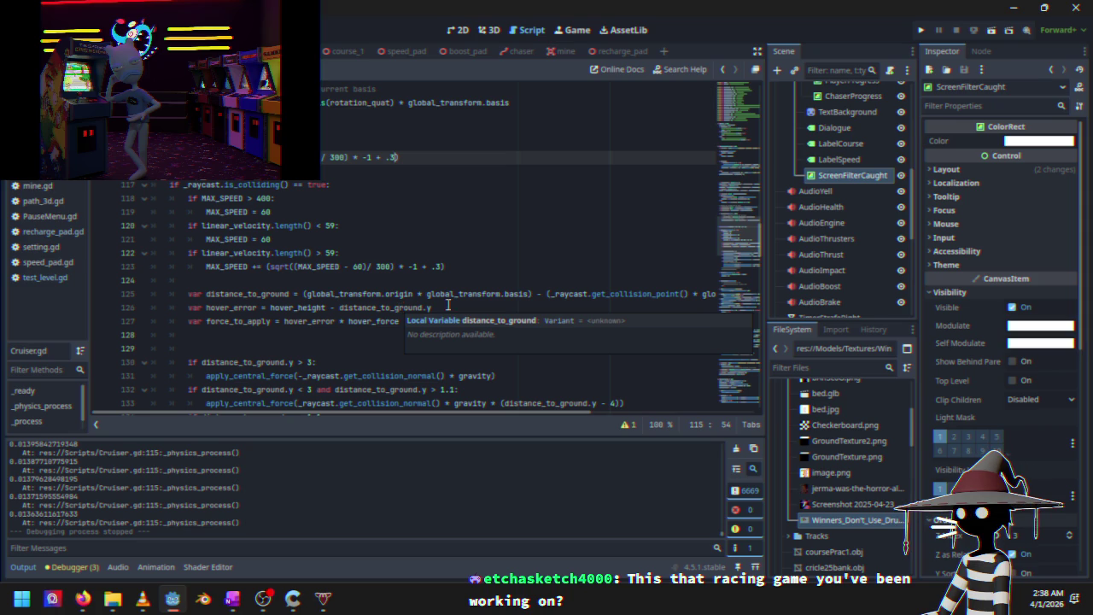
click(920, 30)
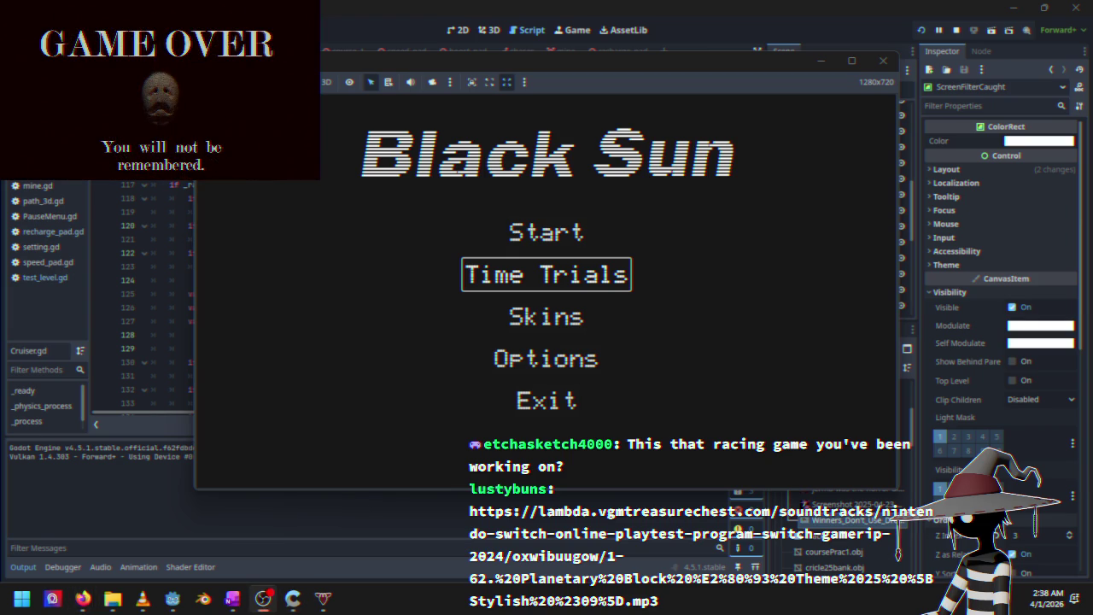
key(alt+Tab)
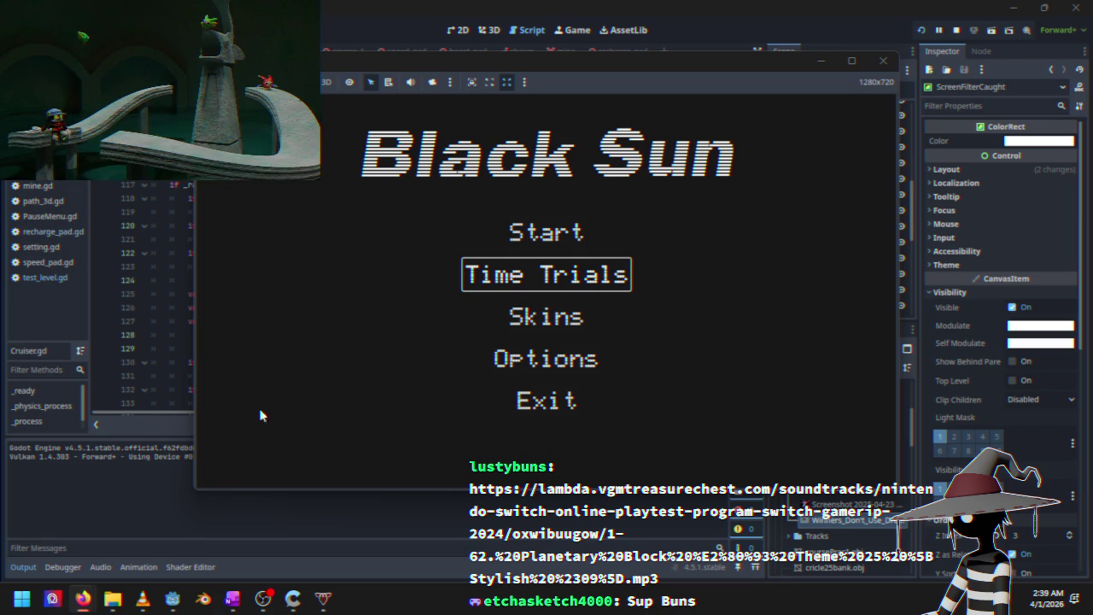
Start a Course 1 race from the main menu, reach speed 136, pause, and stop with F8
key(Up)
key(Return)
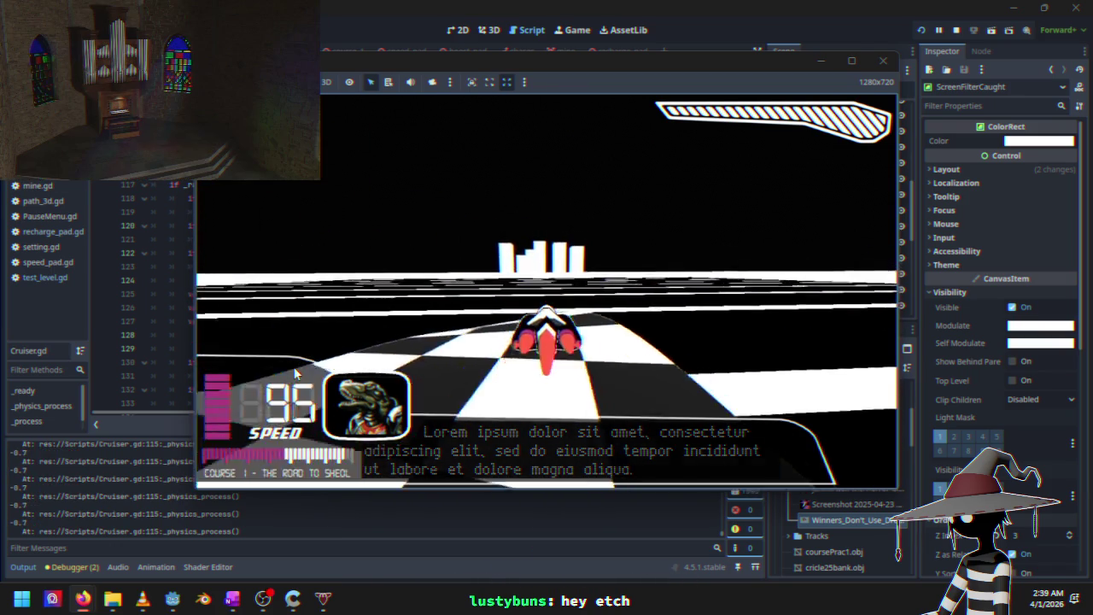
key(Escape)
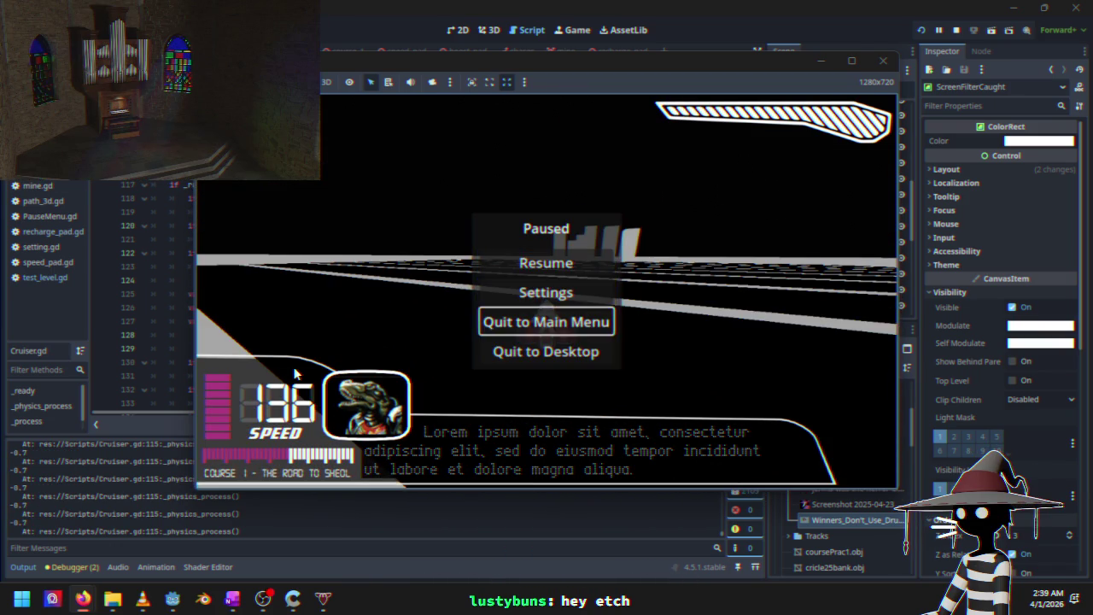
key(F8)
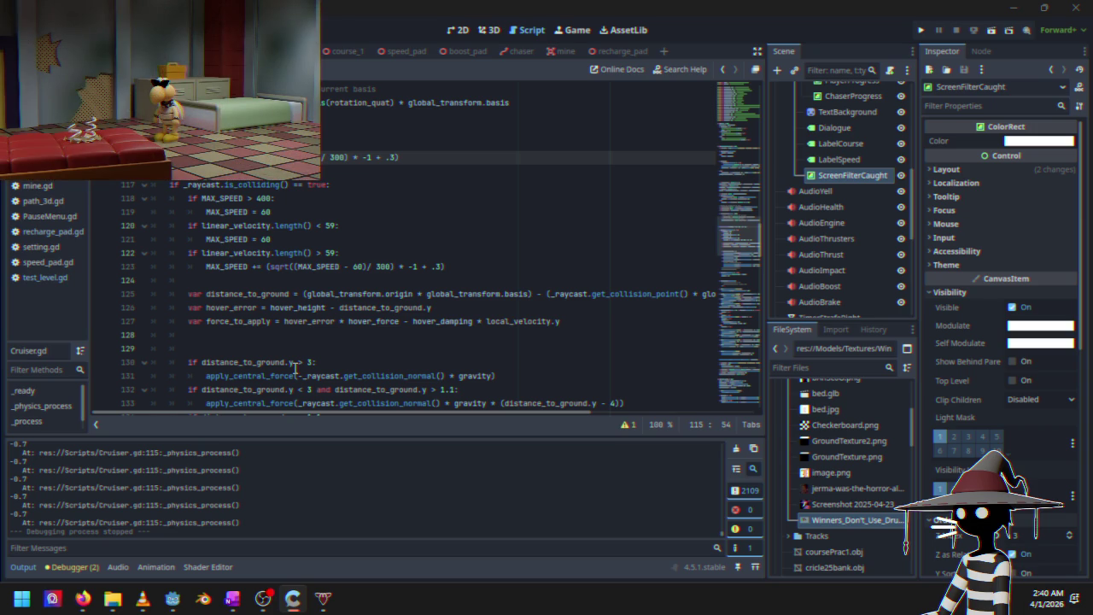
Relaunch the game and move the title menu selection to Time Trials
mouse_move(352, 299)
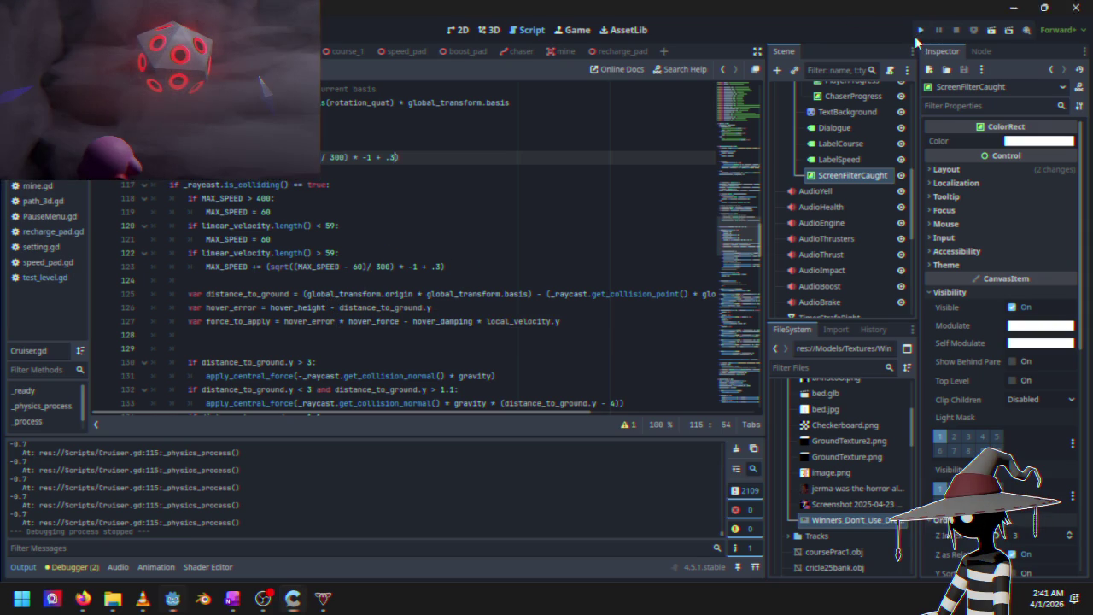
click(920, 32)
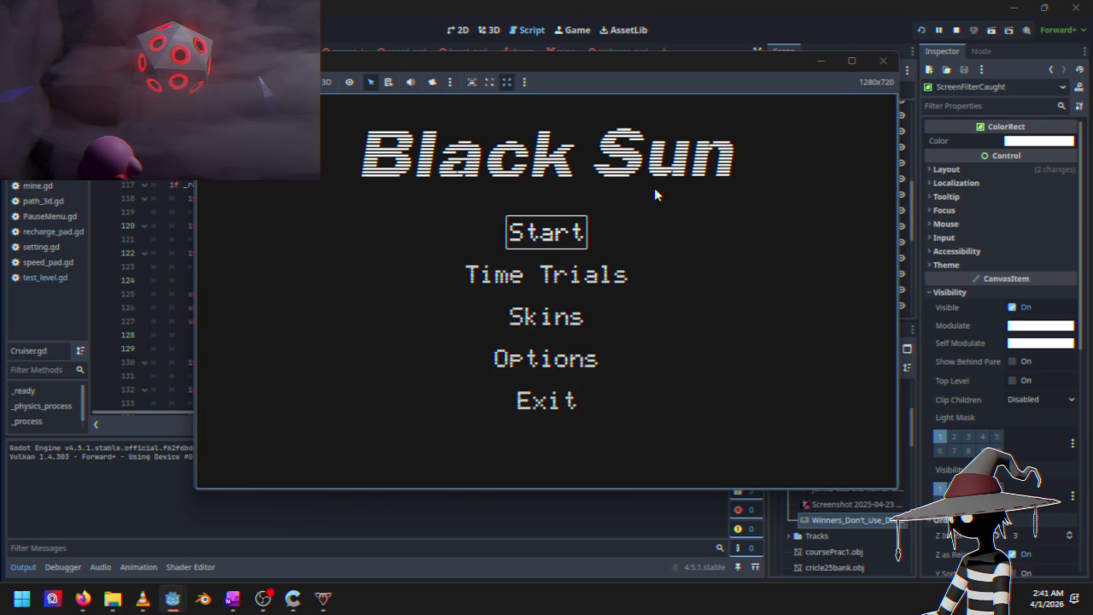
key(Down)
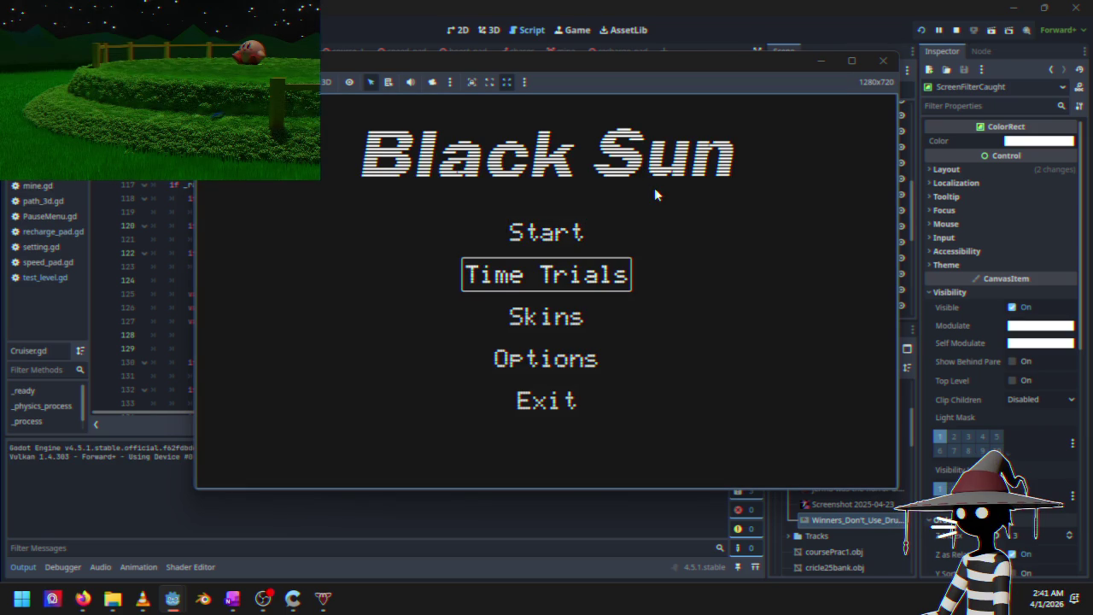
Drive a Time Trials run on Course 1, pause it, and stop the game from the toolbar
key(Return)
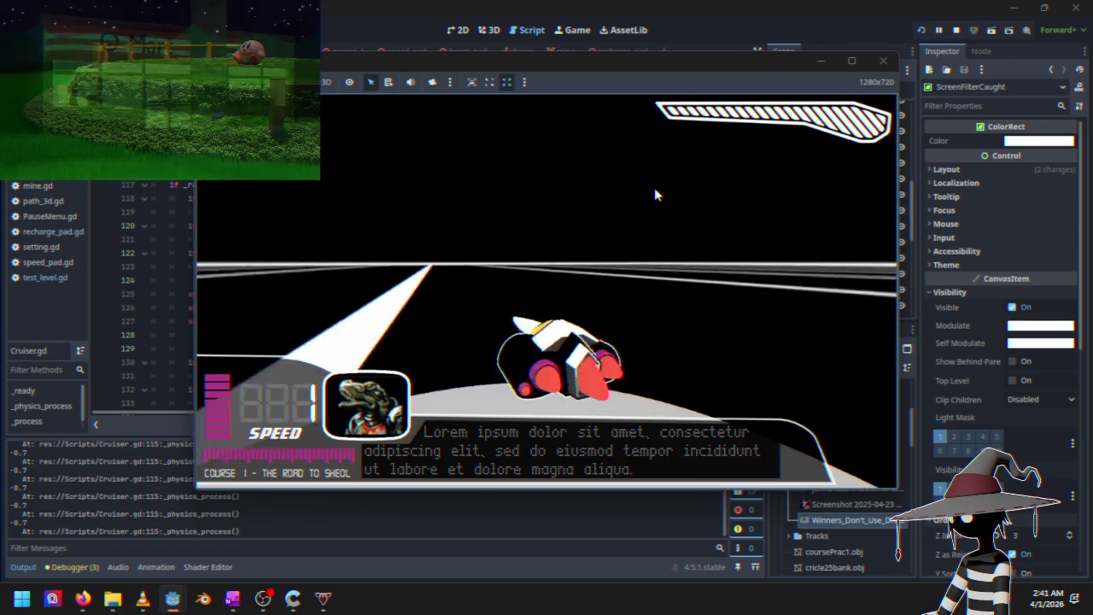
key(Up)
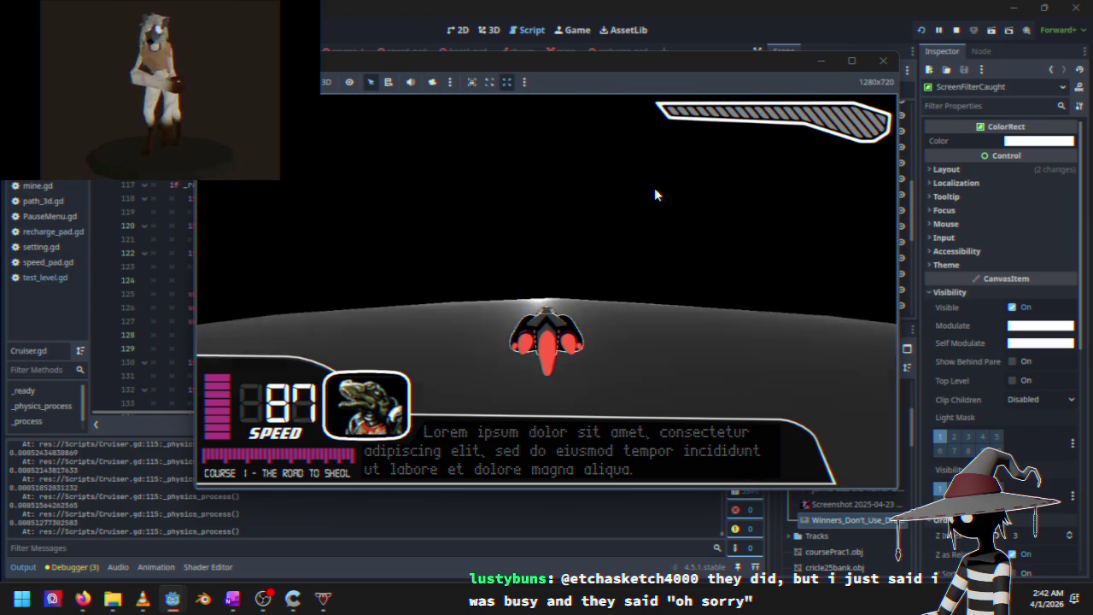
key(Escape)
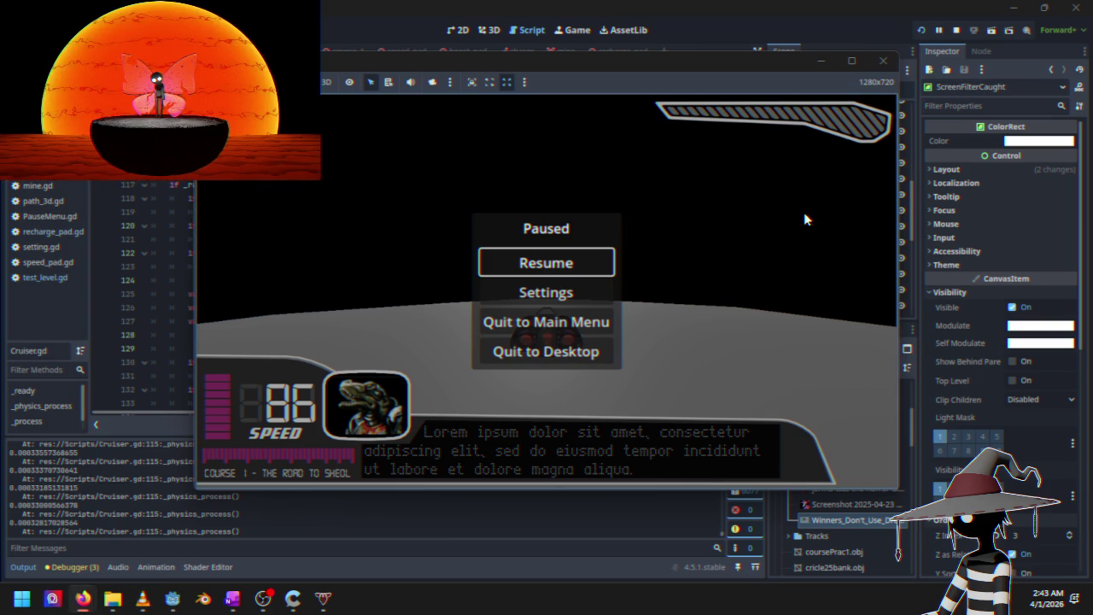
key(Down)
key(Down)
key(Down)
key(Down)
key(Up)
key(Up)
key(Up)
key(Down)
key(Down)
key(Down)
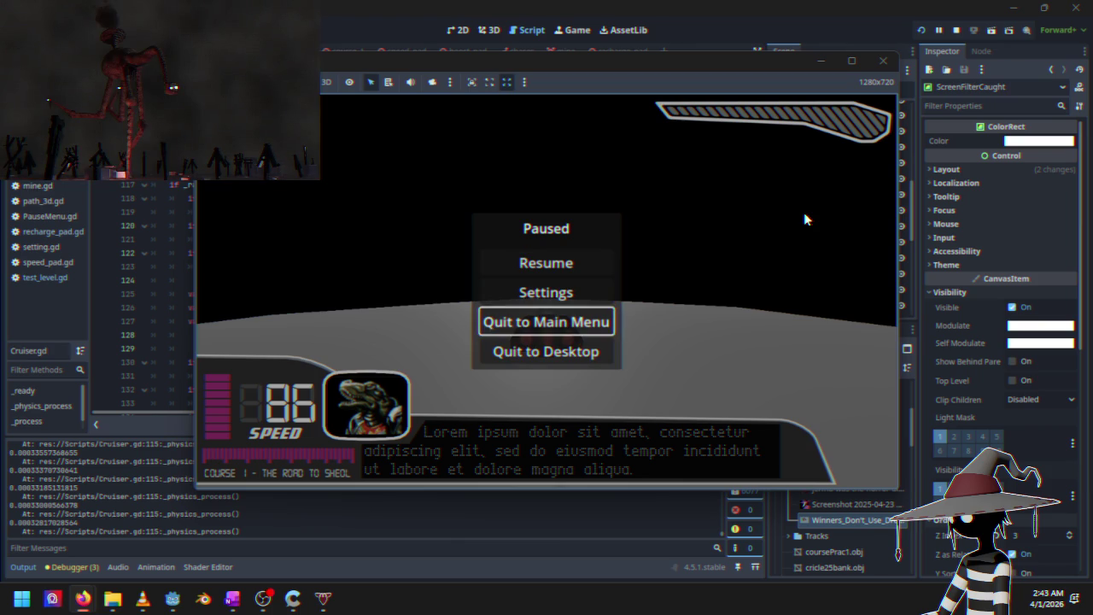
click(955, 30)
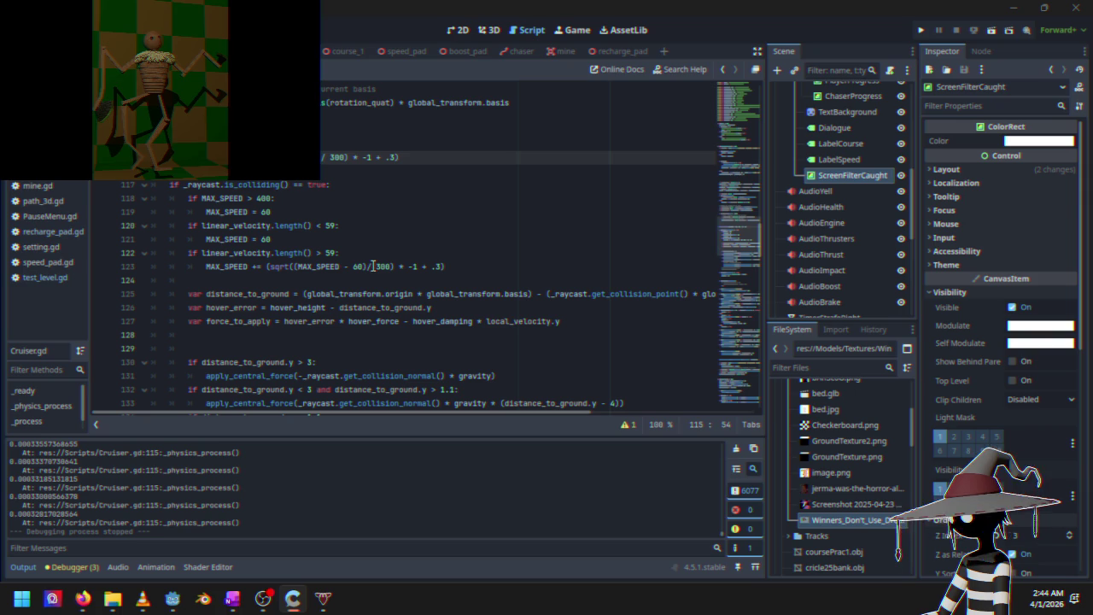
Relaunch the project and start a Time Trials race from the main menu
click(915, 31)
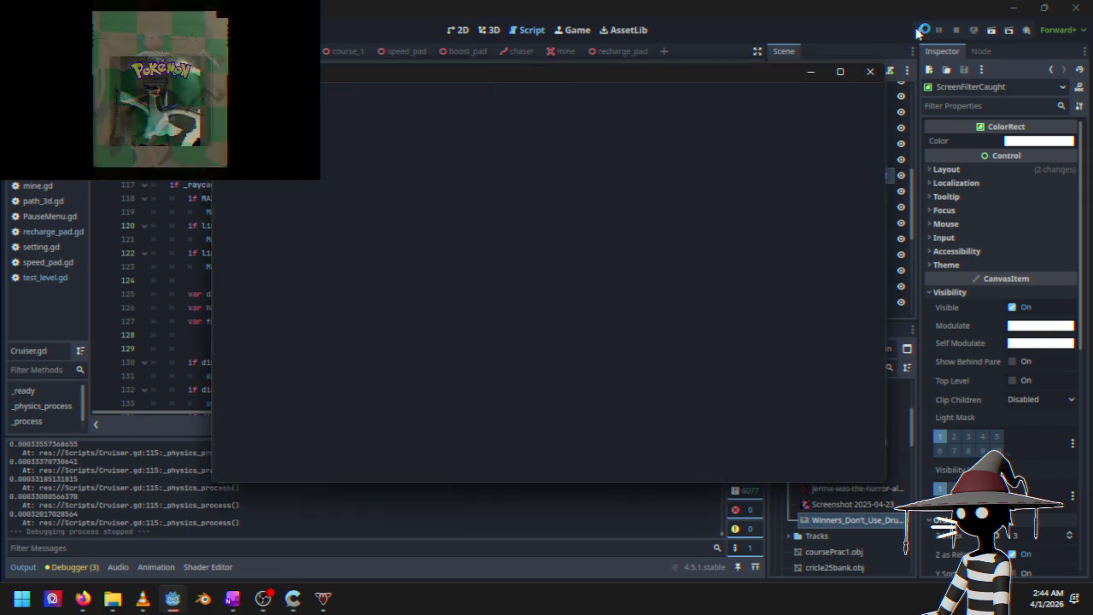
key(Down)
key(Up)
key(Down)
key(Up)
key(Down)
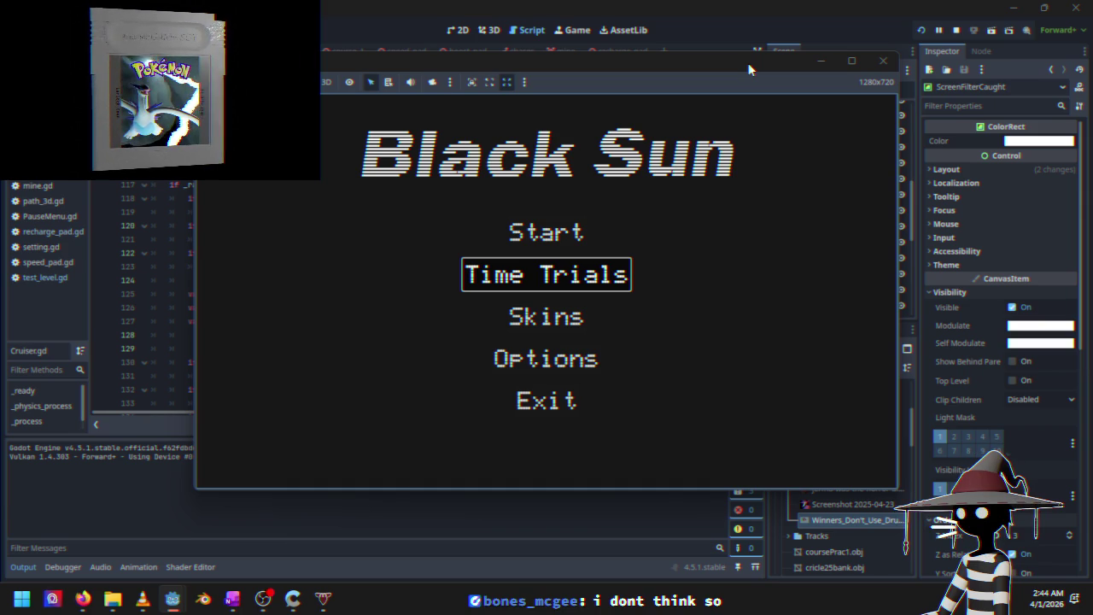
key(Return)
Drive briefly, pause the race, and stop the running game
key(Down)
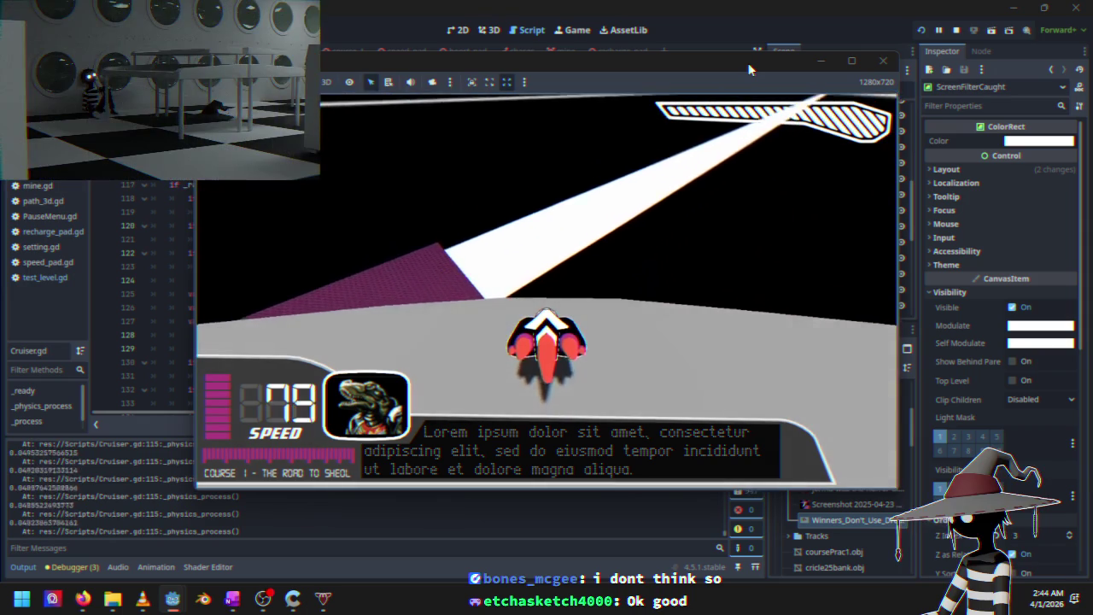
key(Escape)
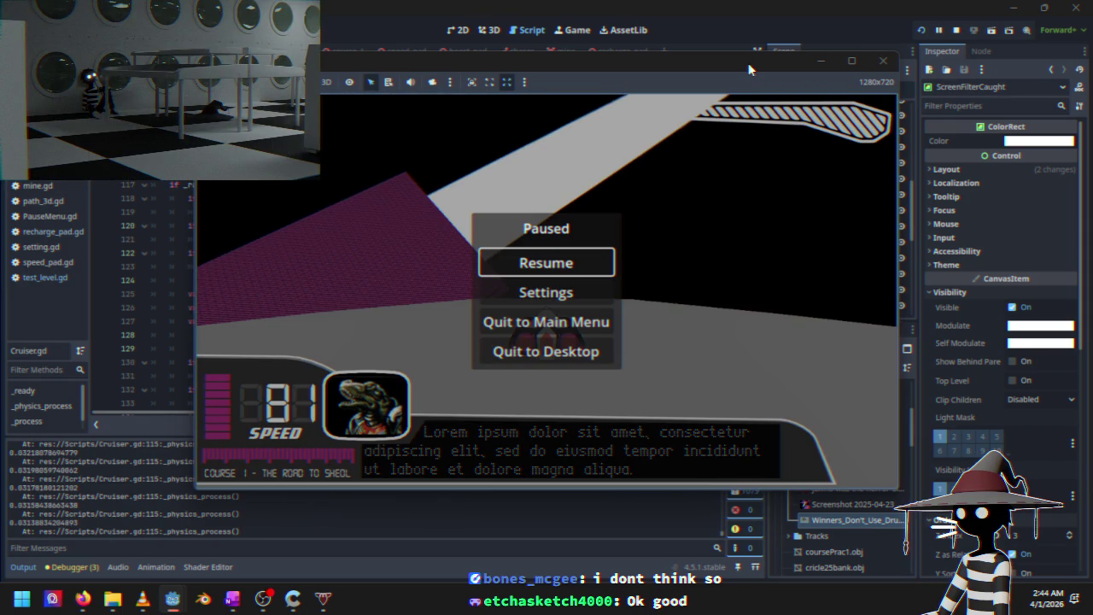
click(962, 32)
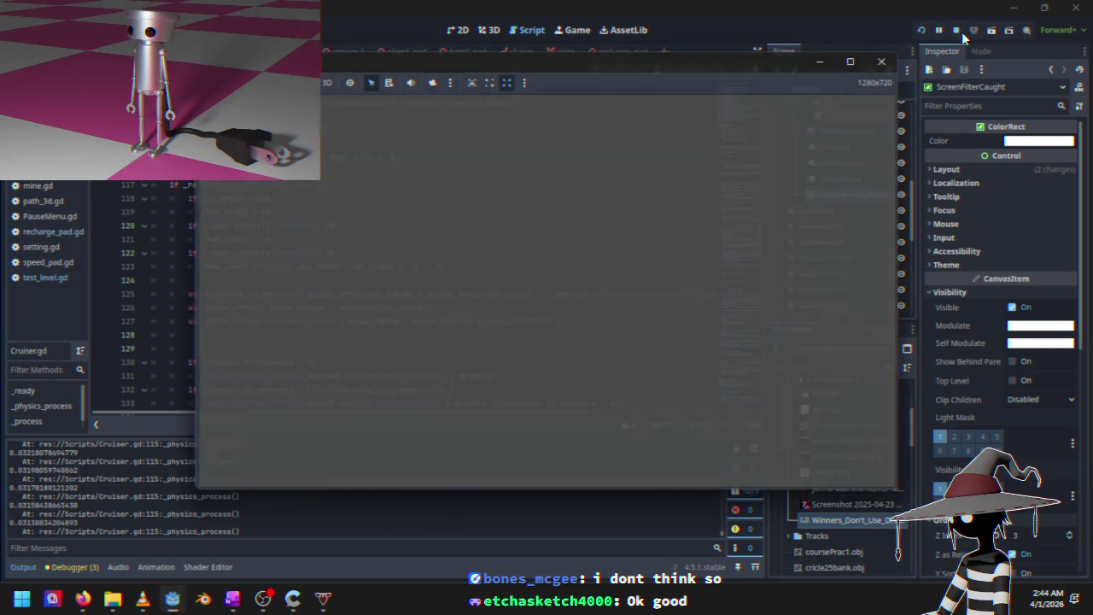
Change line 123's 60 to 50 and lower the 59 thresholds on lines 122 and 120 to 49
click(359, 269)
key(BackSpace)
text(5)
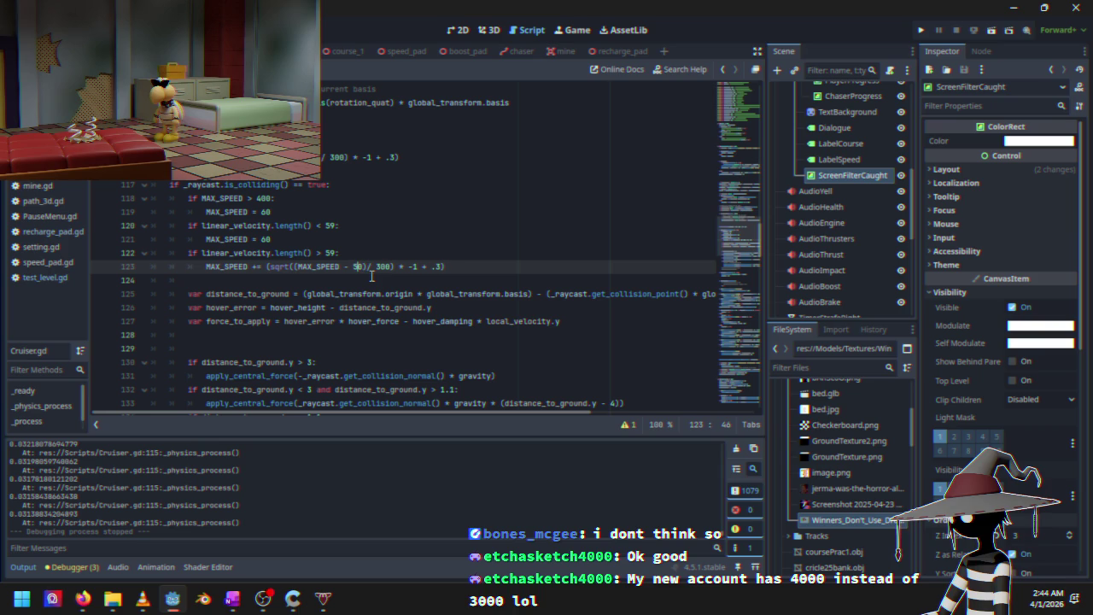
click(330, 253)
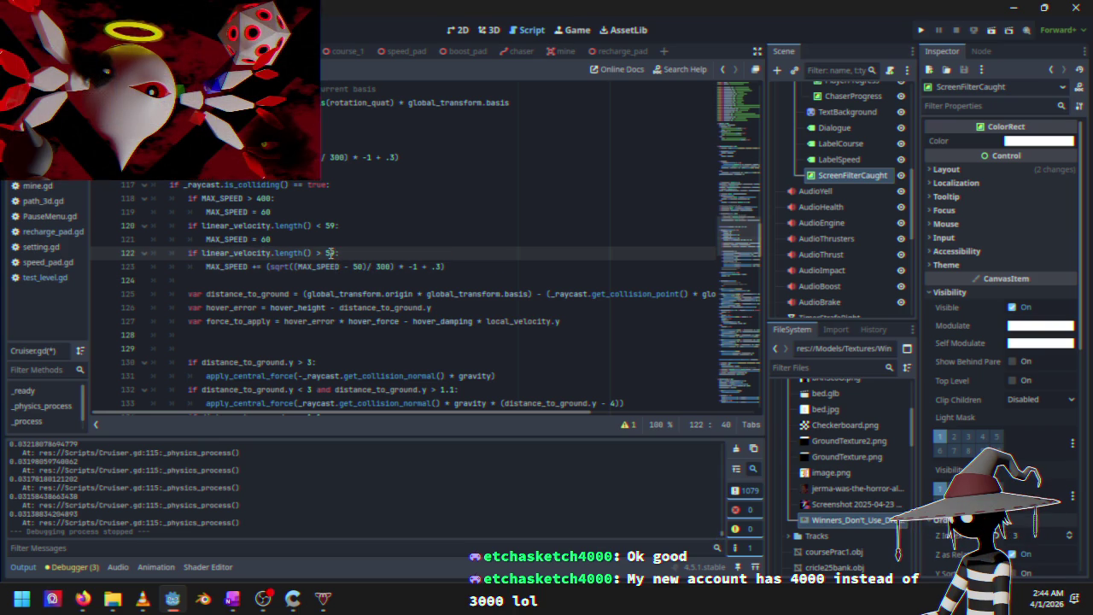
key(BackSpace)
text(4)
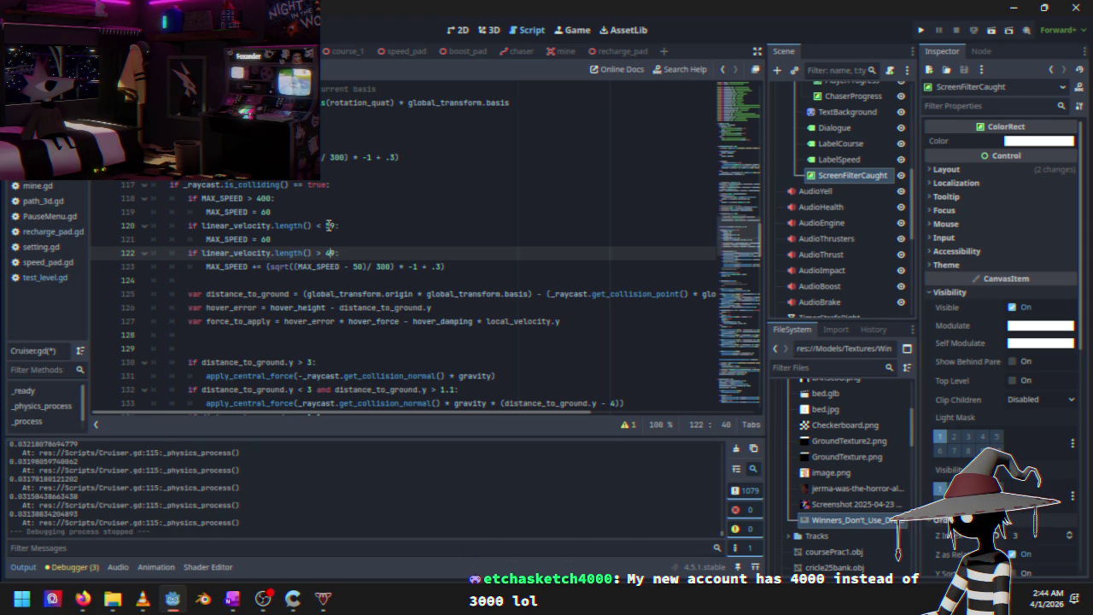
click(327, 226)
key(BackSpace)
text(4)
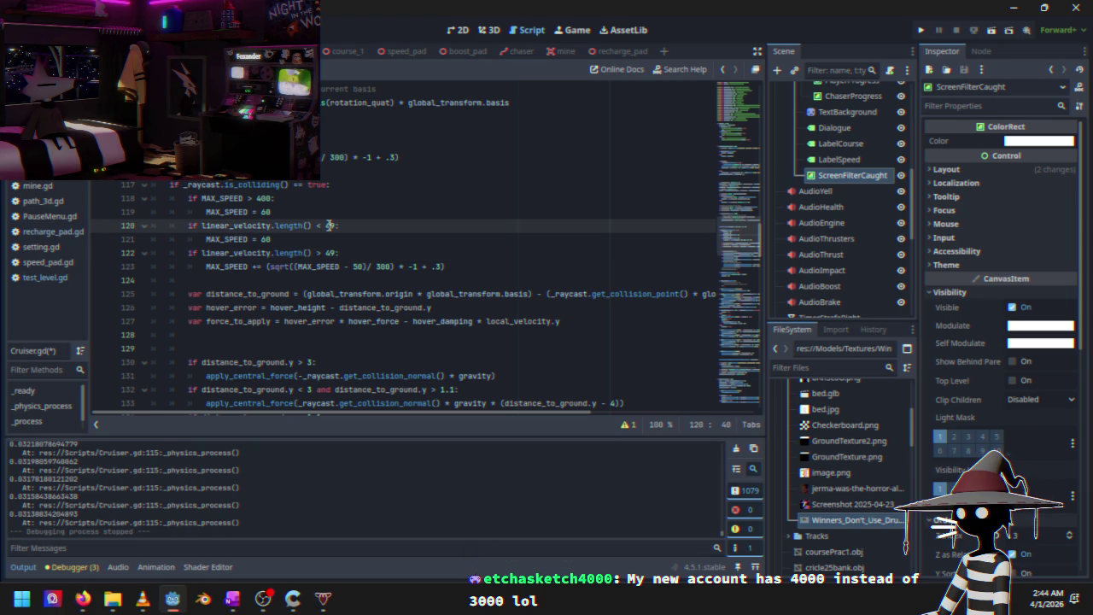
Edit the MAX_SPEED reset value on line 119, then go to line 115 and launch the game
click(266, 239)
text(5)
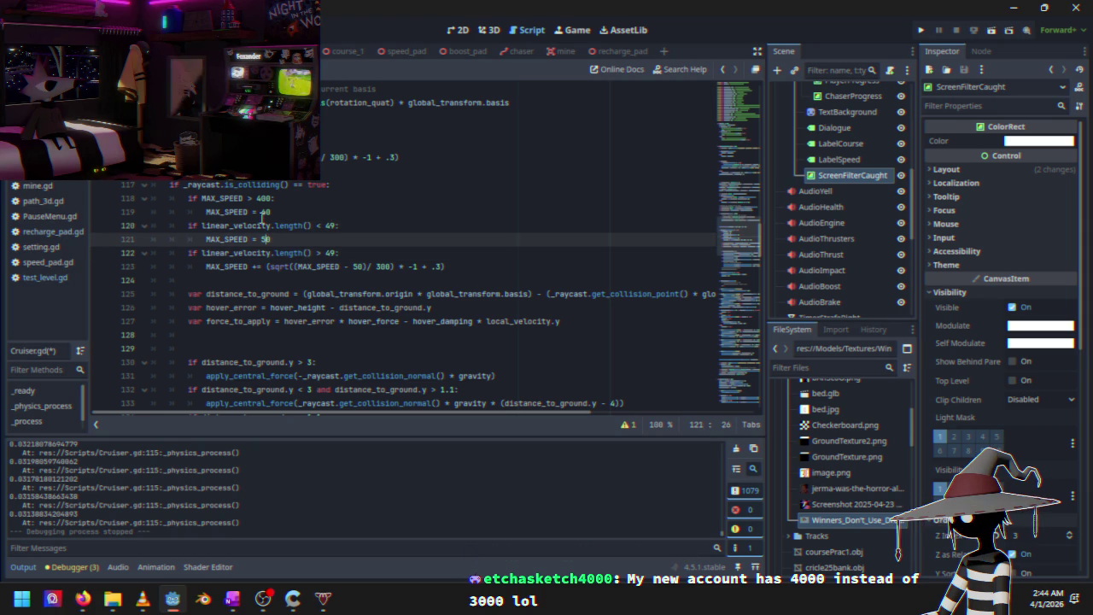
click(267, 211)
key(BackSpace)
text(4)
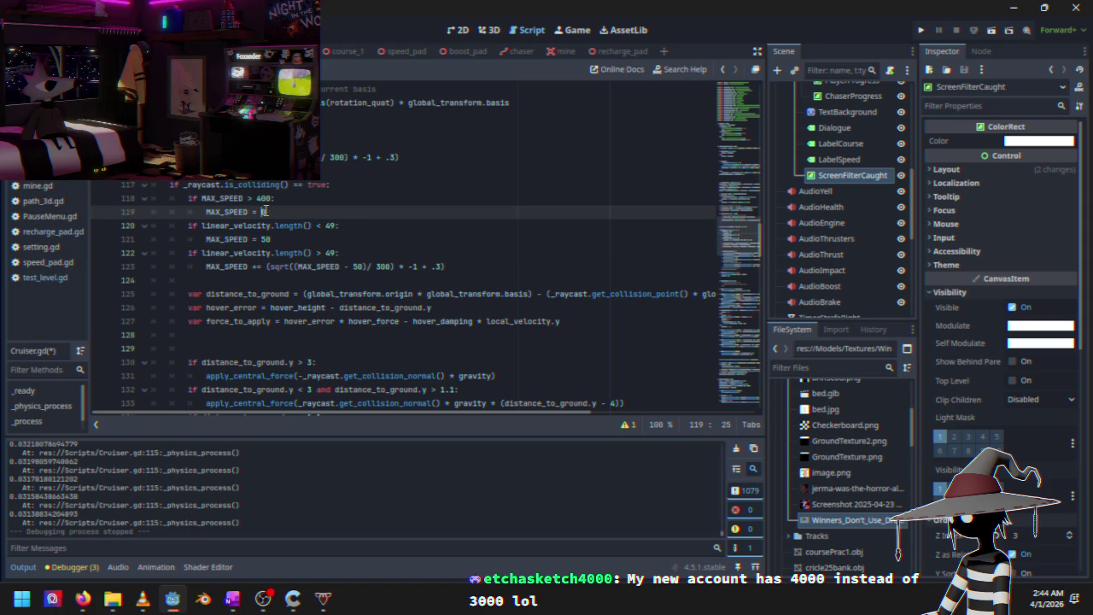
text(0)
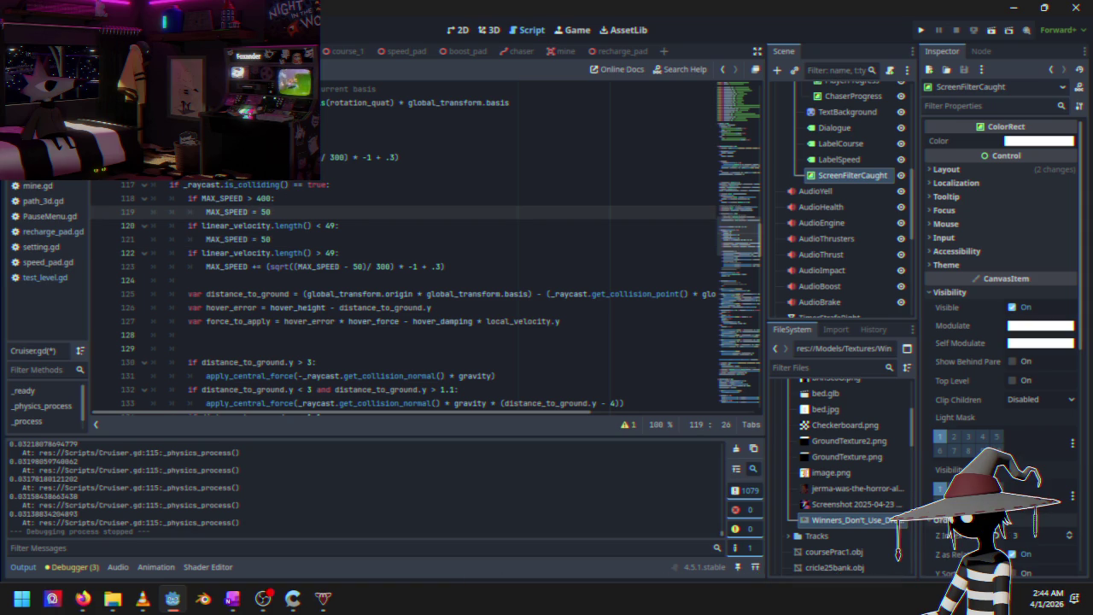
click(312, 157)
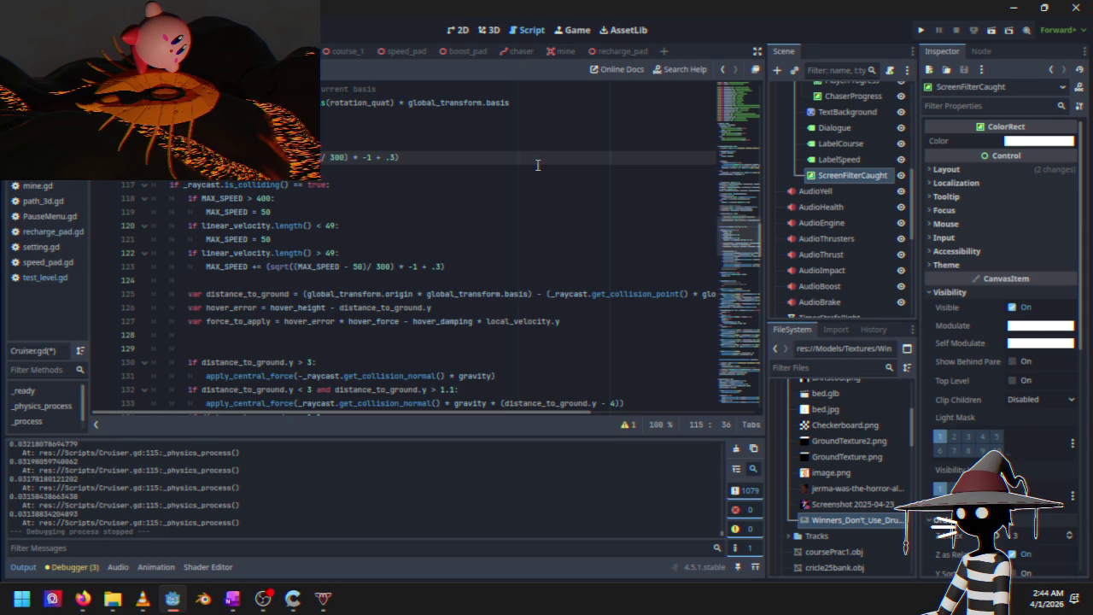
click(921, 31)
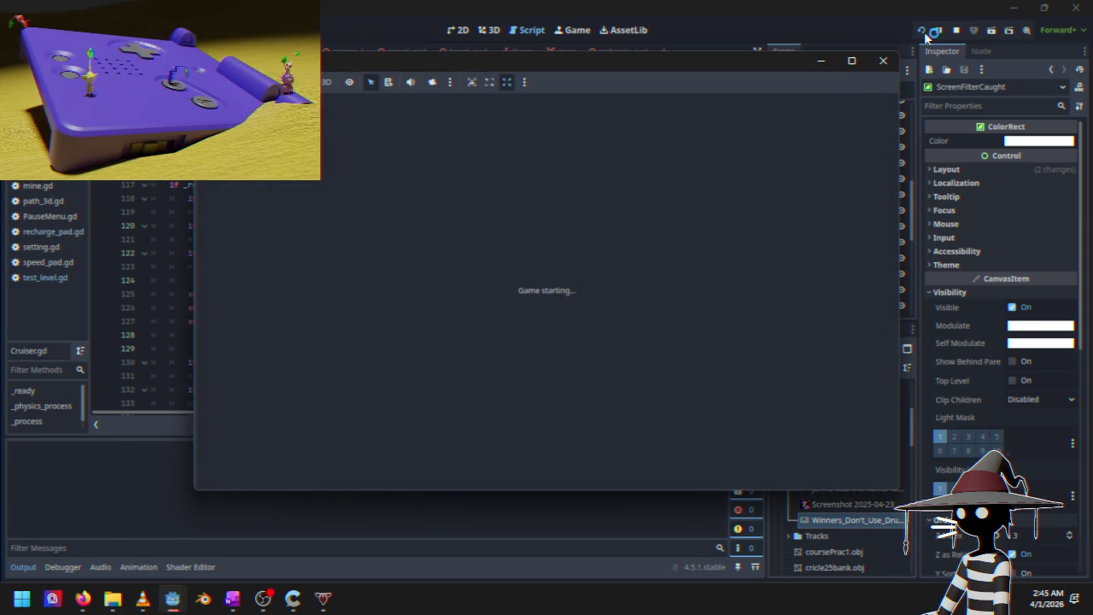
Start a Time Trials race, drive it briefly, pause, and stop the game
key(Down)
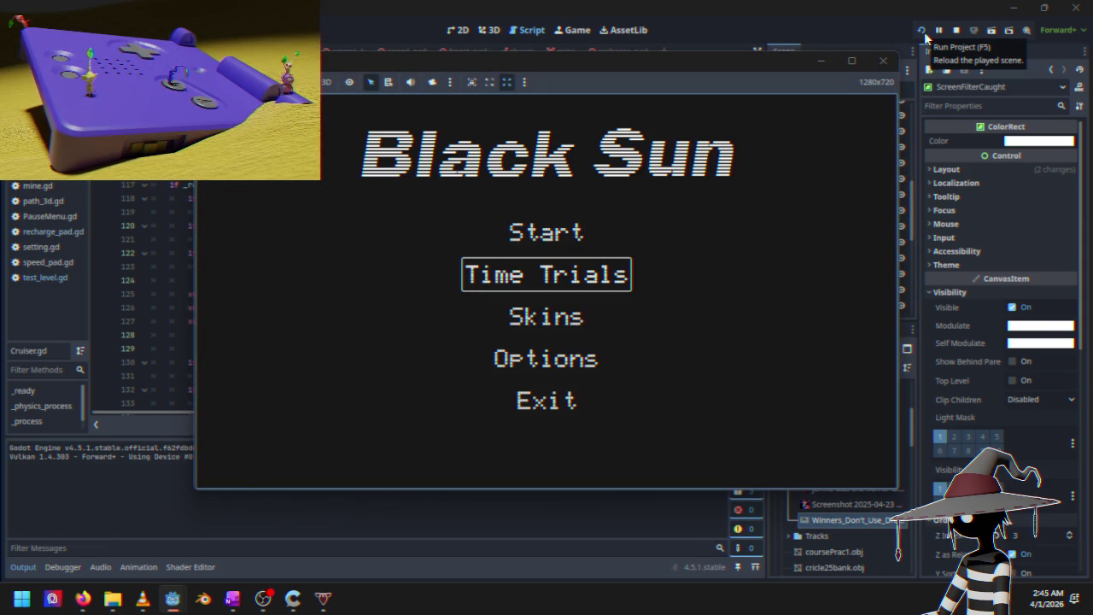
key(Return)
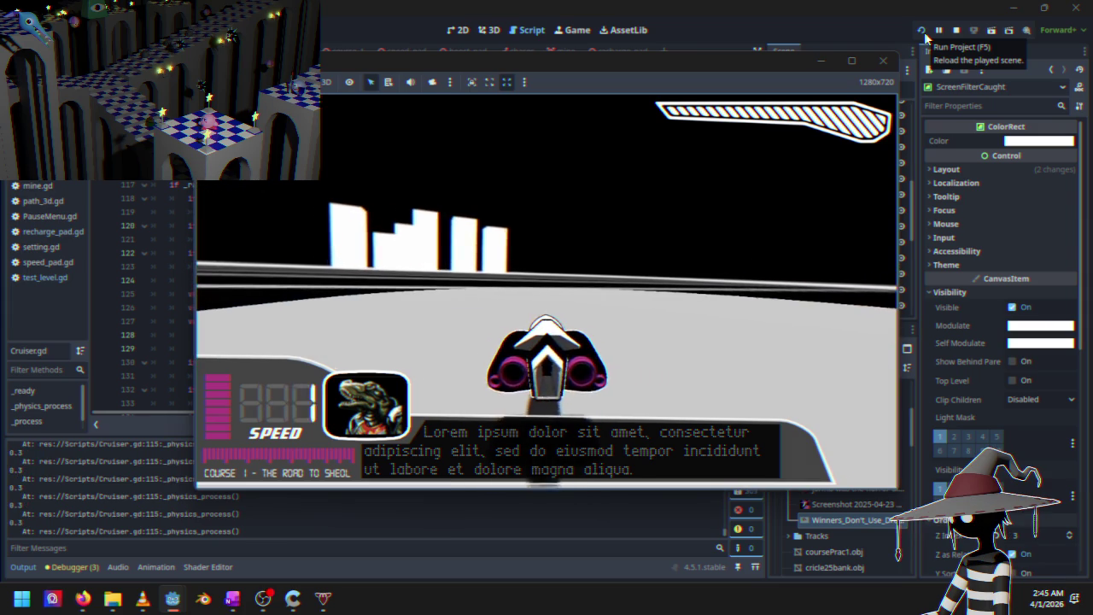
key(w)
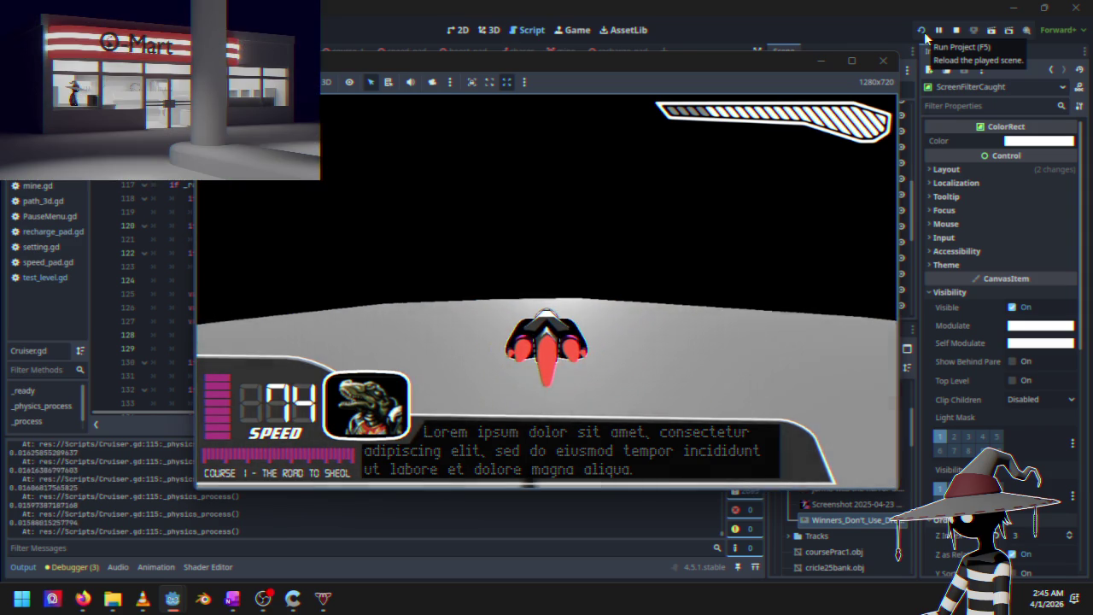
key(Escape)
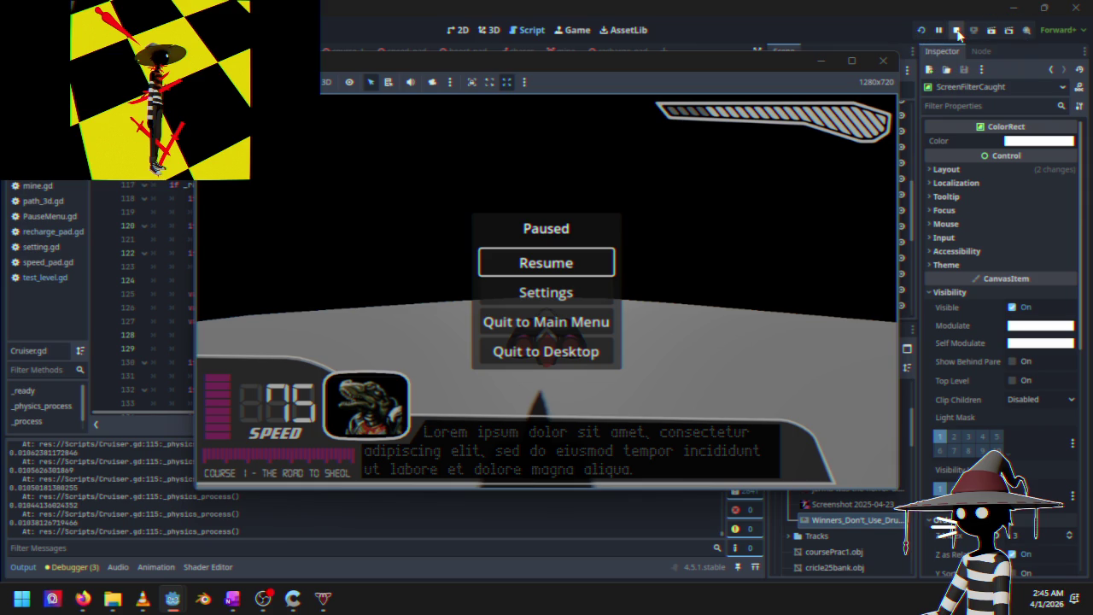
click(957, 32)
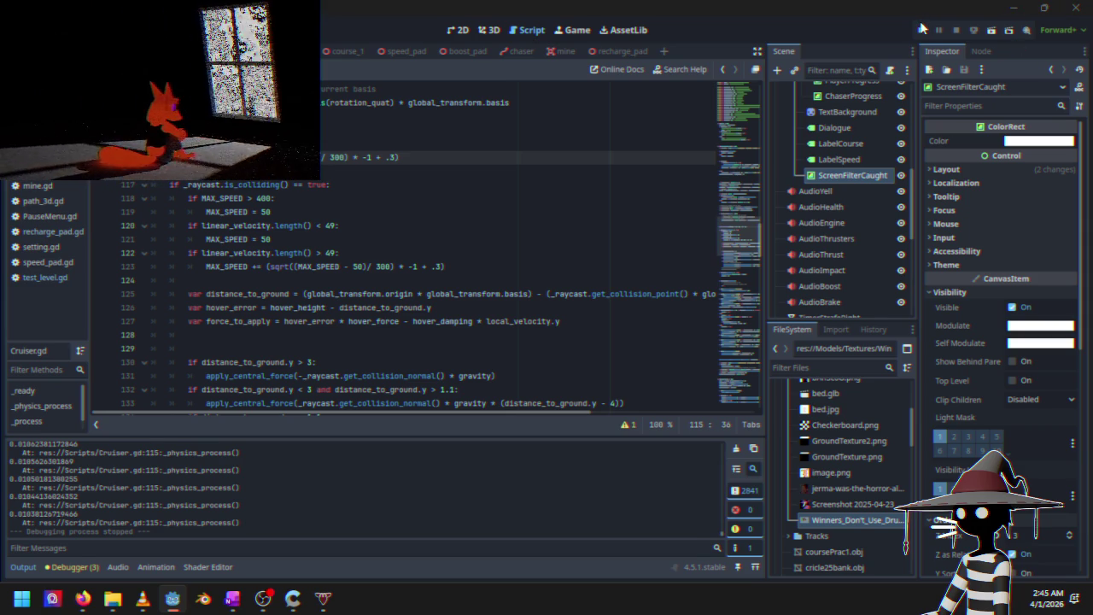
Relaunch Black Sun, start a Time Trials race, pause it, and restart from the pause menu
click(921, 28)
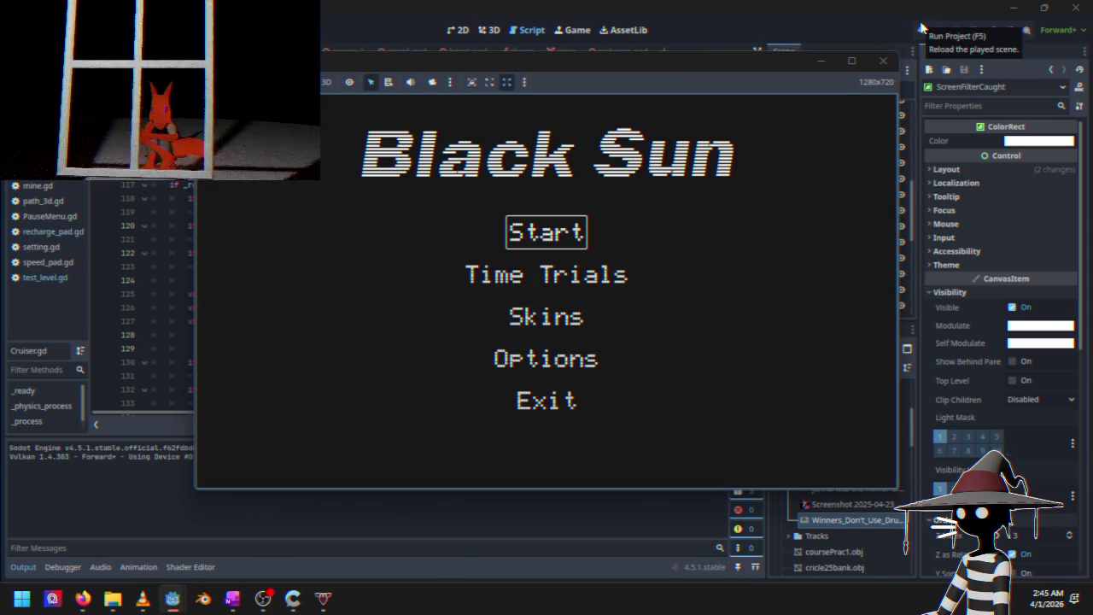
key(Down)
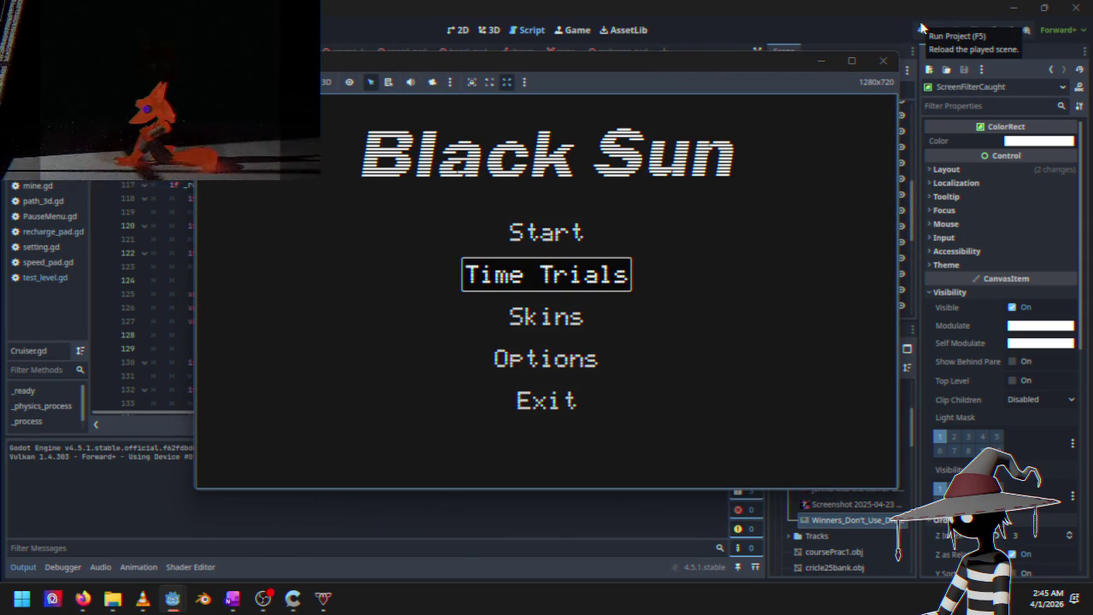
key(Return)
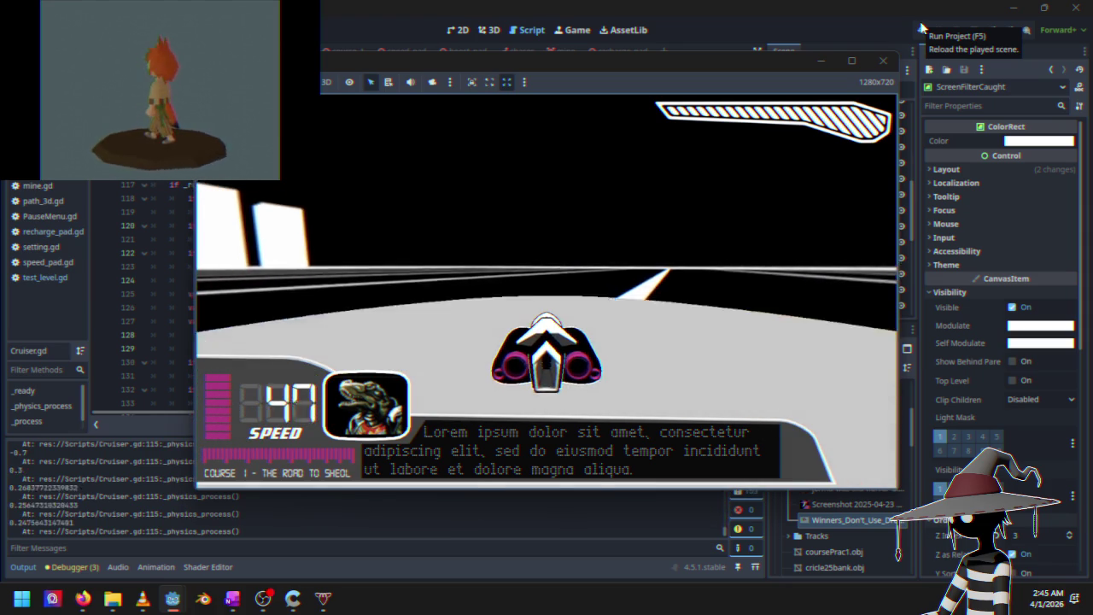
key(Escape)
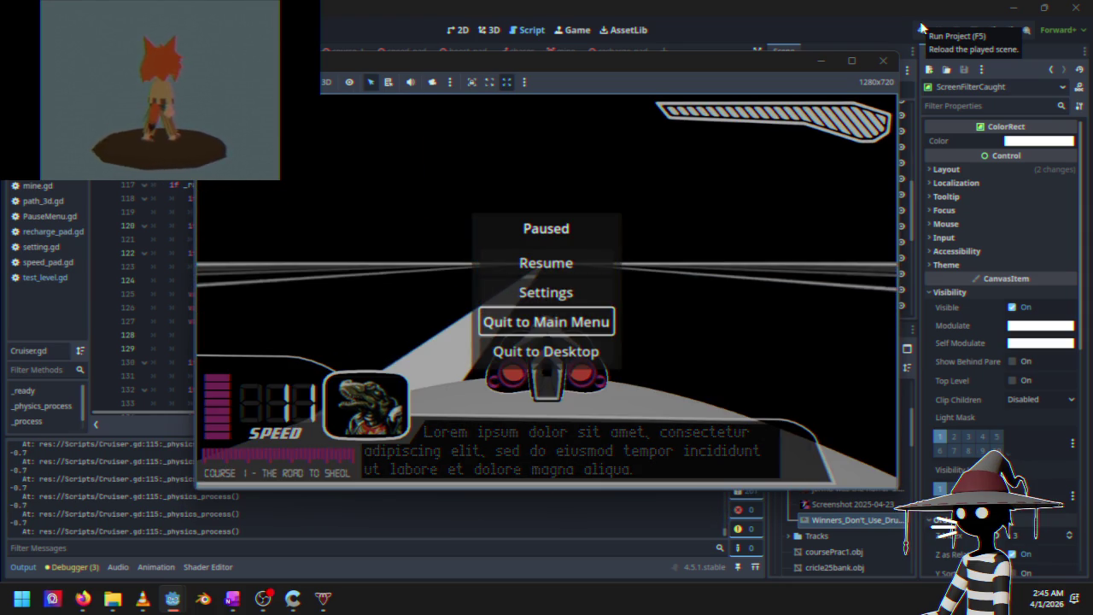
key(Return)
key(Return)
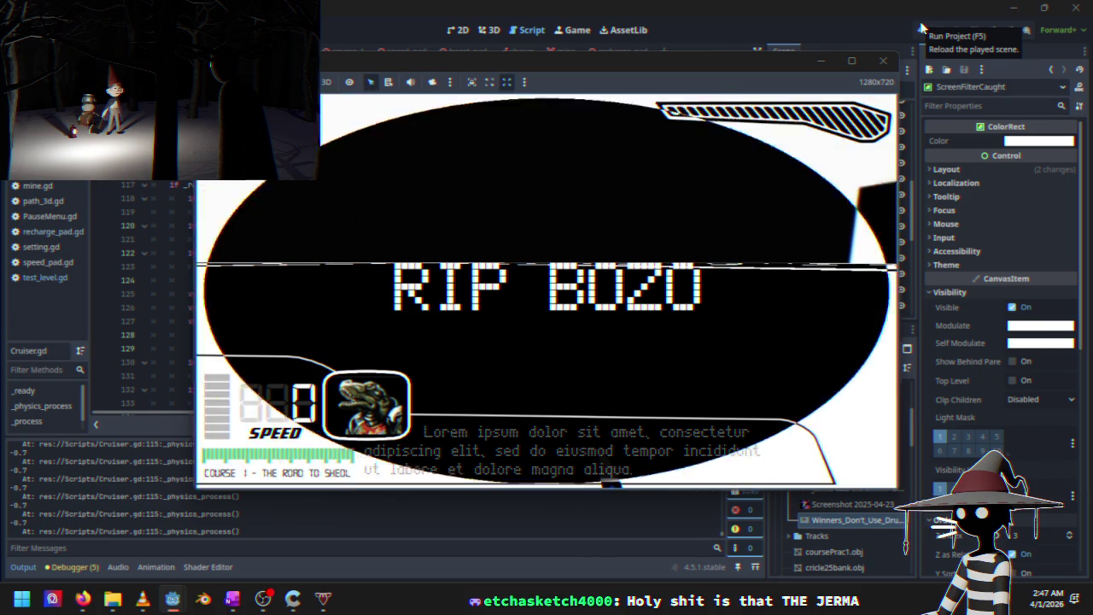
Pause the failed run, quit to the Black Sun main menu, and start a new race
key(Escape)
key(Down)
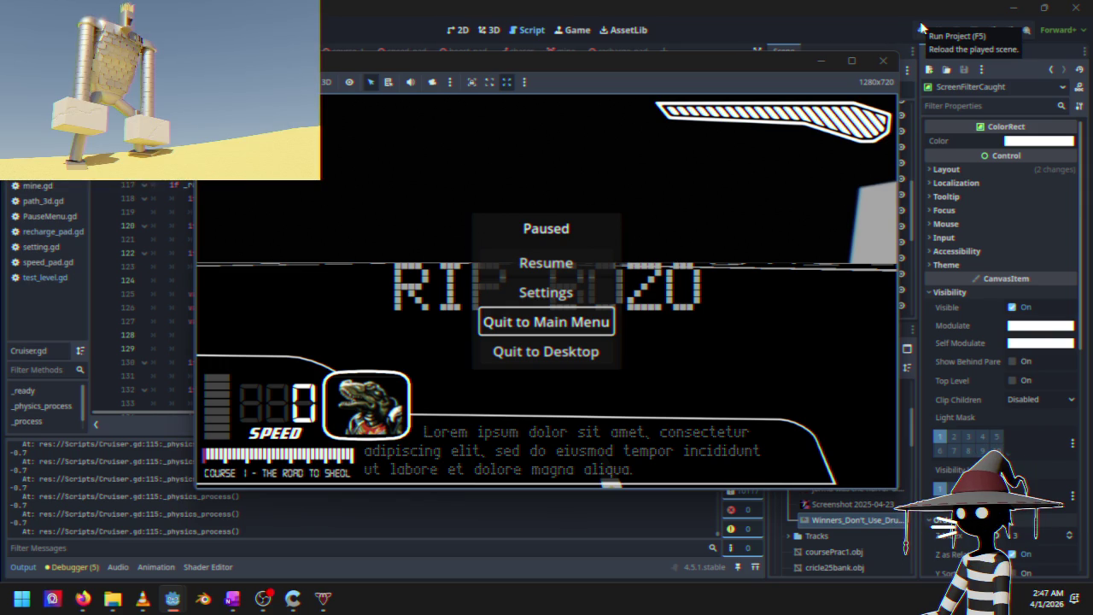
key(Return)
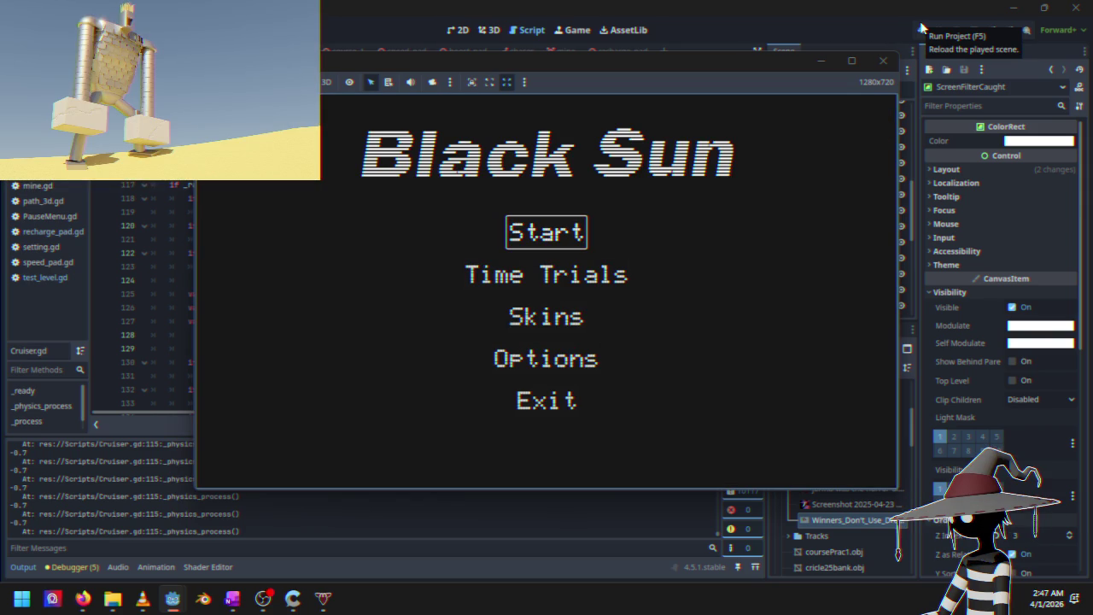
key(Return)
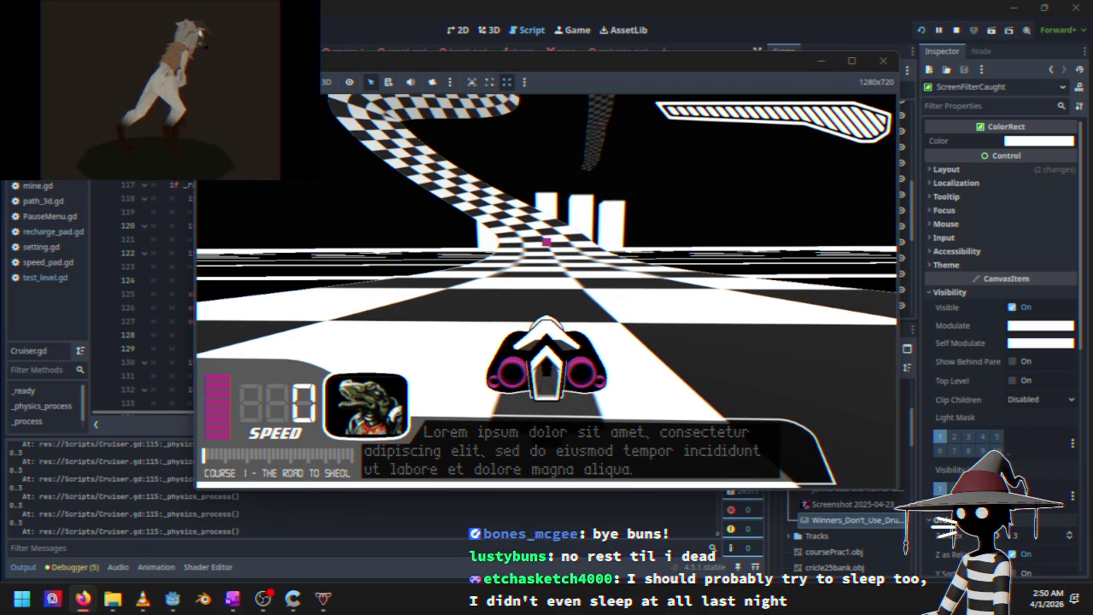
Drive the ship down the track, refocusing the game window midway
key(w)
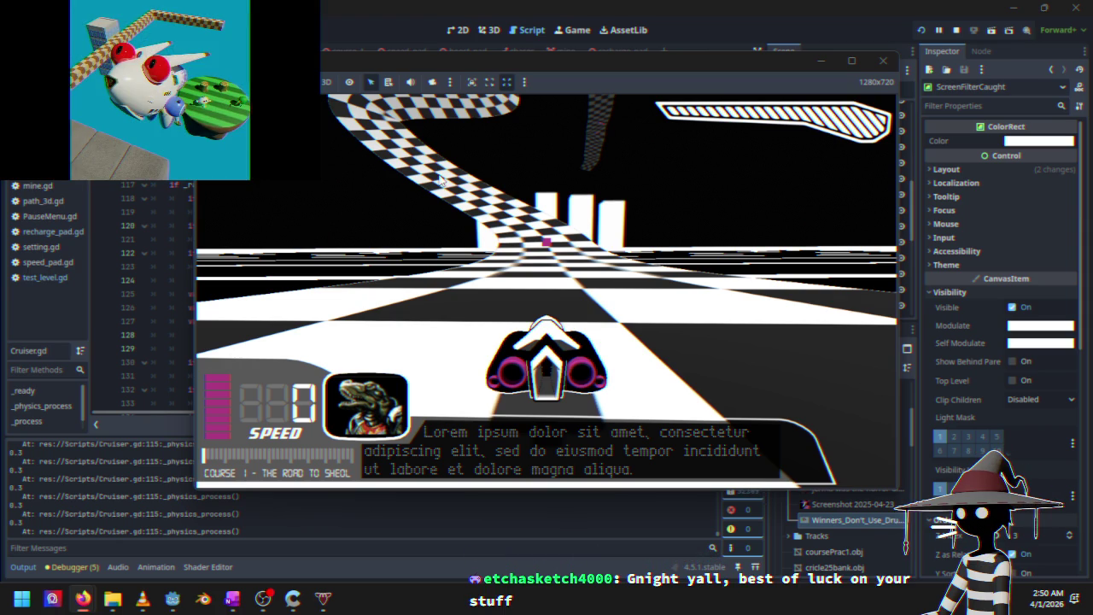
key(w)
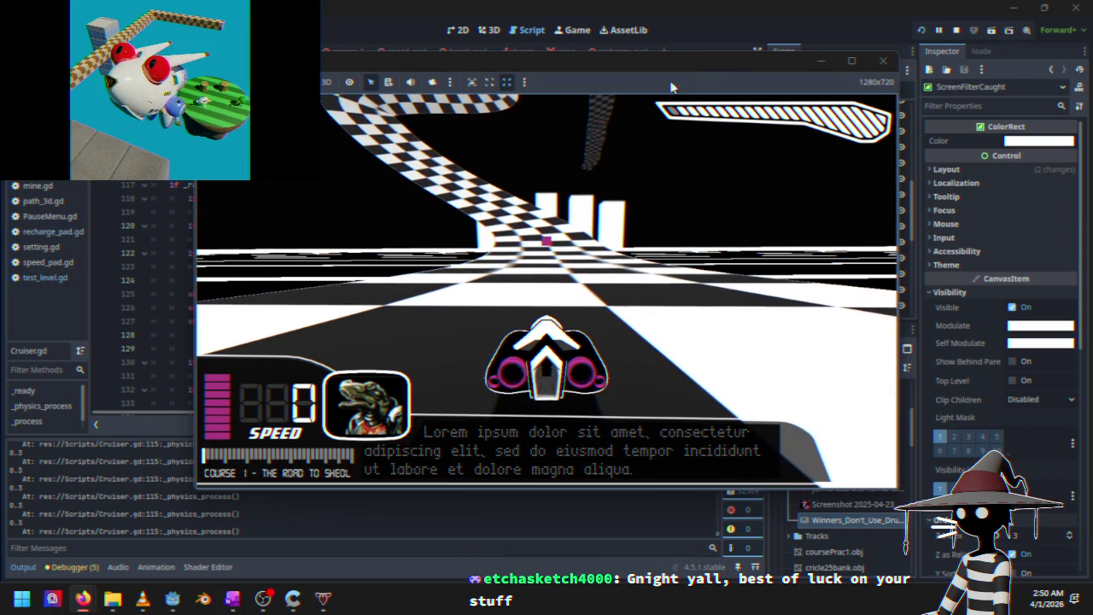
click(727, 61)
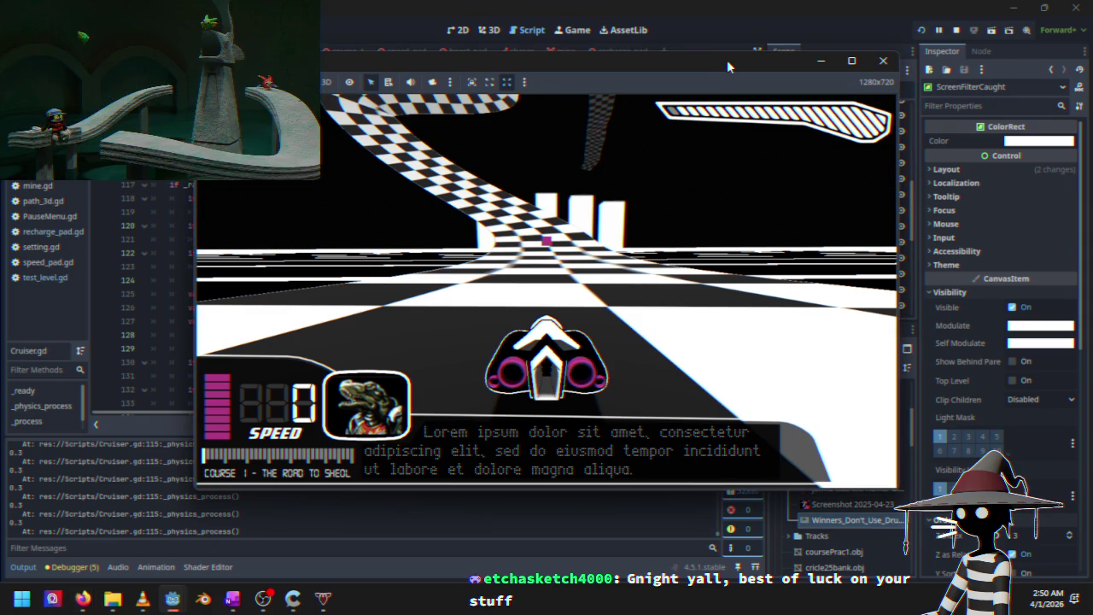
key(w)
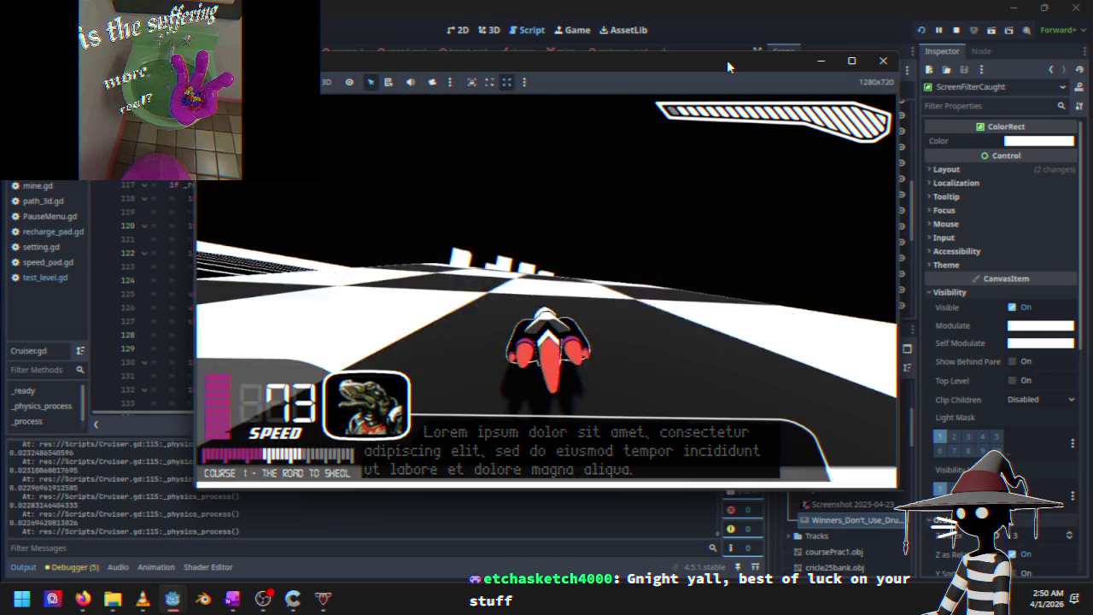
Pause the race and choose Quit to Desktop to return to the editor
key(Escape)
key(Down)
key(Down)
key(Down)
key(Return)
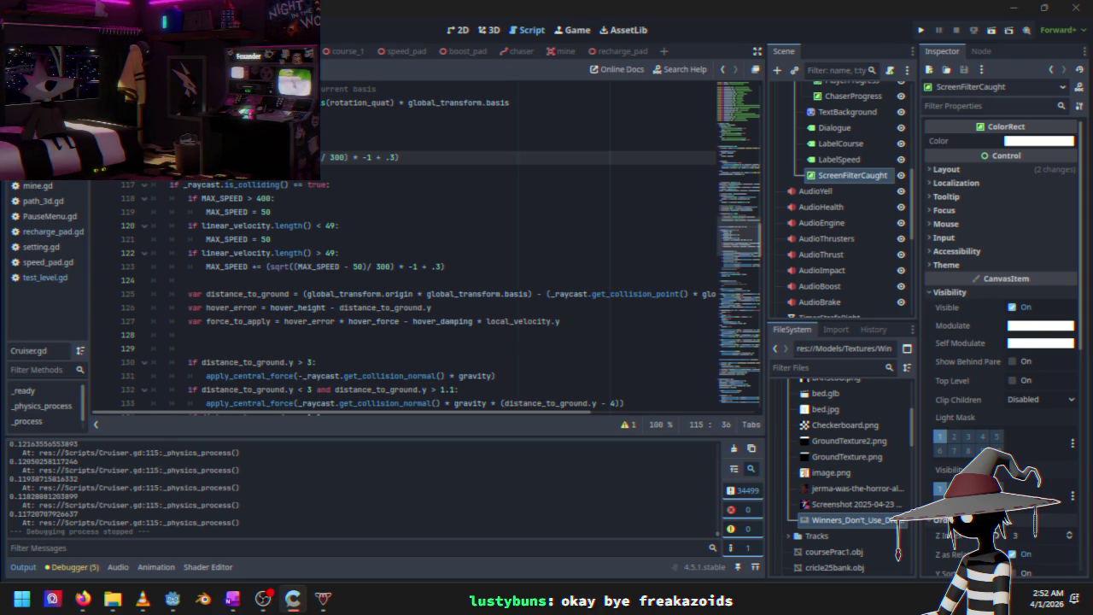
Switch over to the media player window with Alt+Tab
key(alt+Tab)
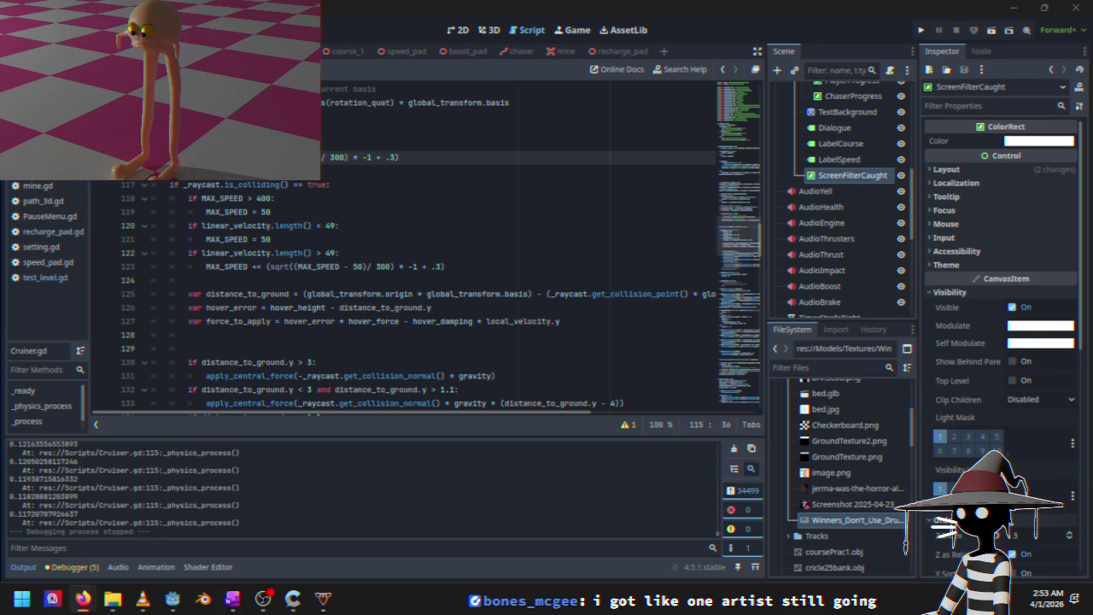
click(730, 23)
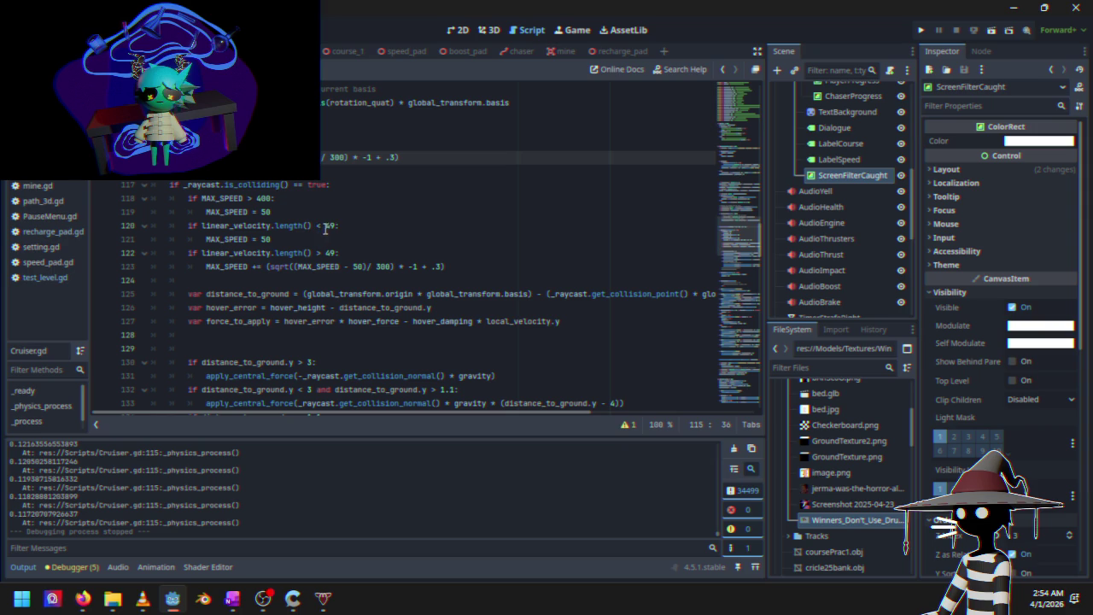
click(337, 227)
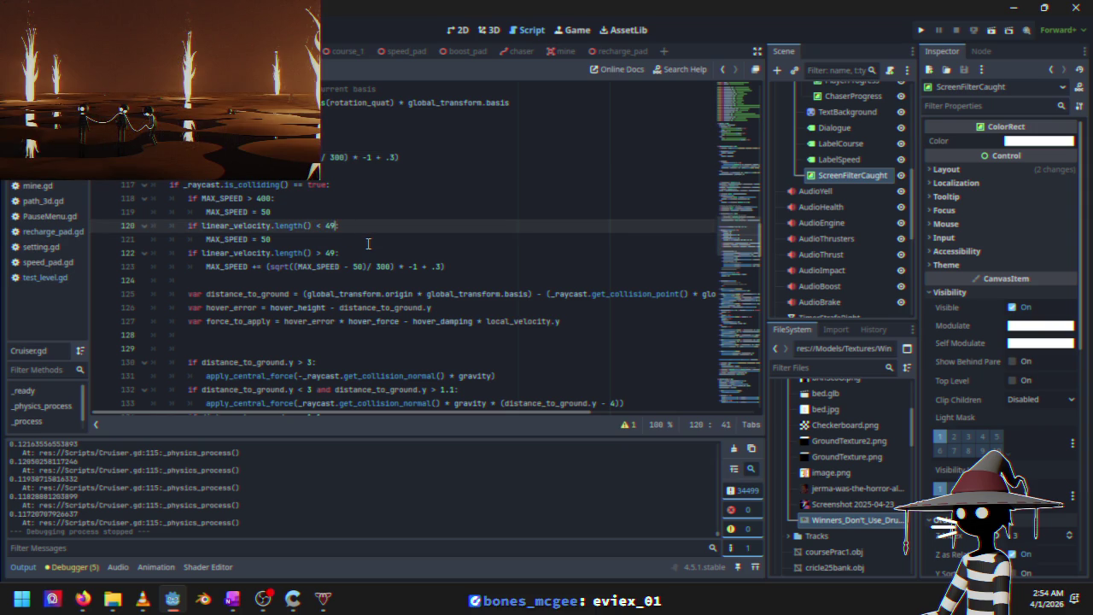
Replace the 49 in line 120's speed check with MAX_SPEED - 2 using autocomplete
key(BackSpace)
key(BackSpace)
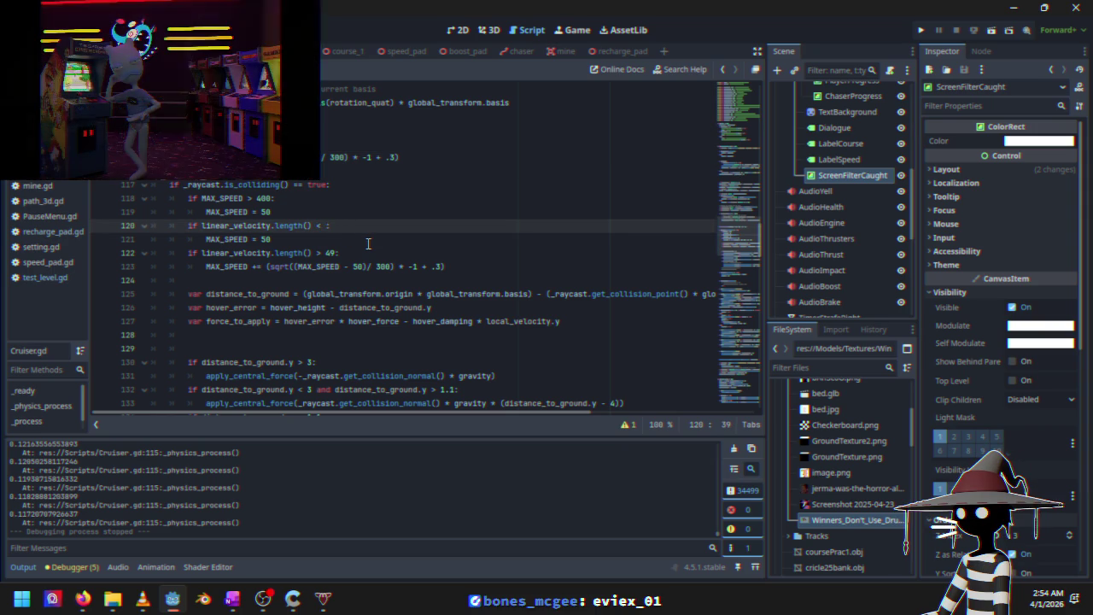
text(Ma)
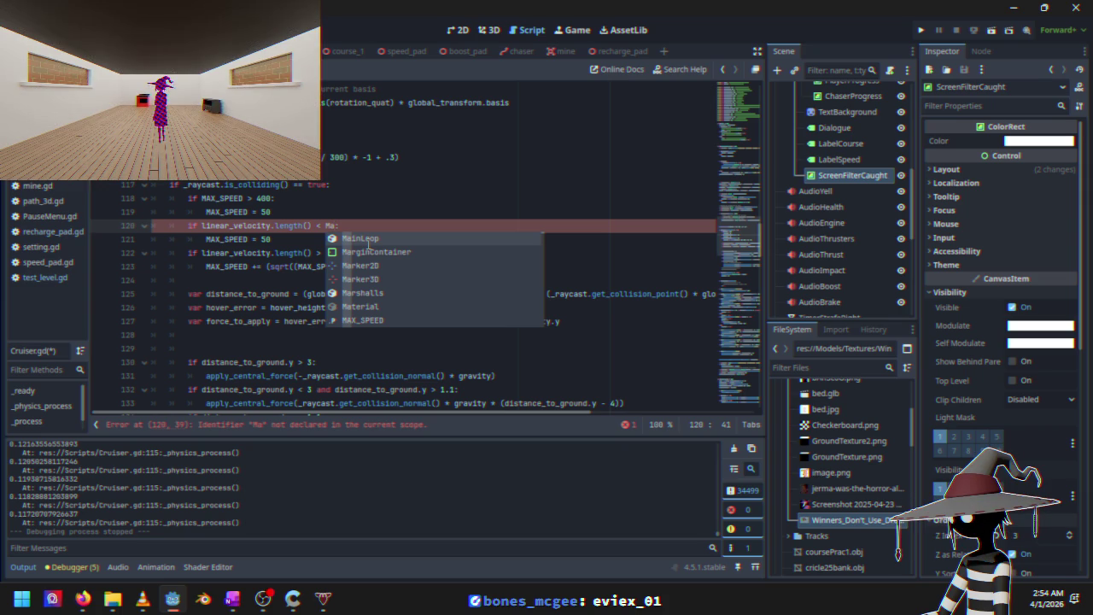
key(BackSpace)
key(Return)
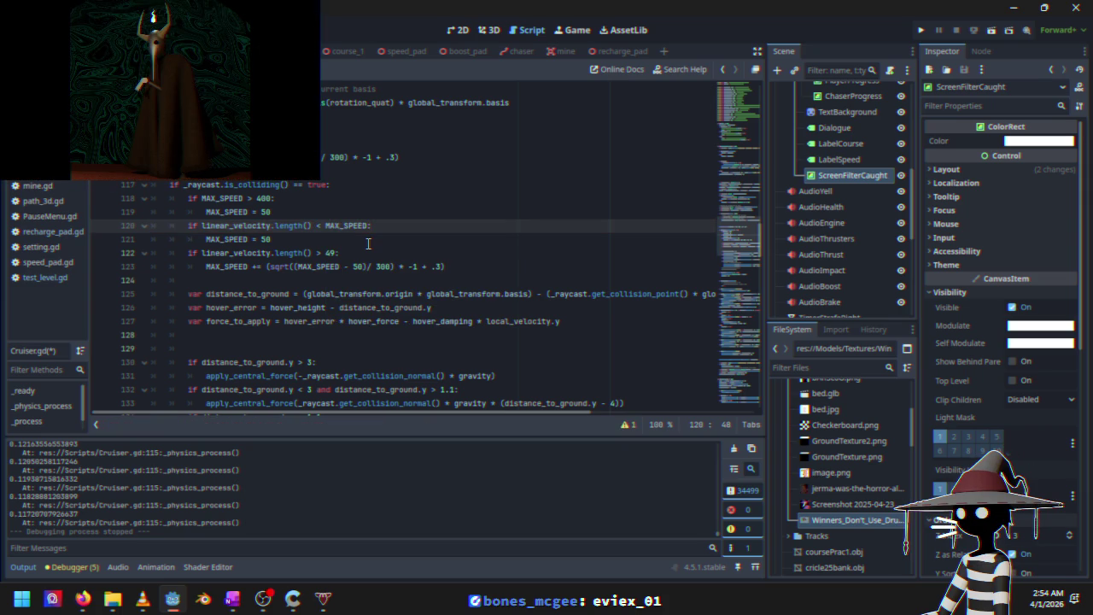
text(-)
text( 2:)
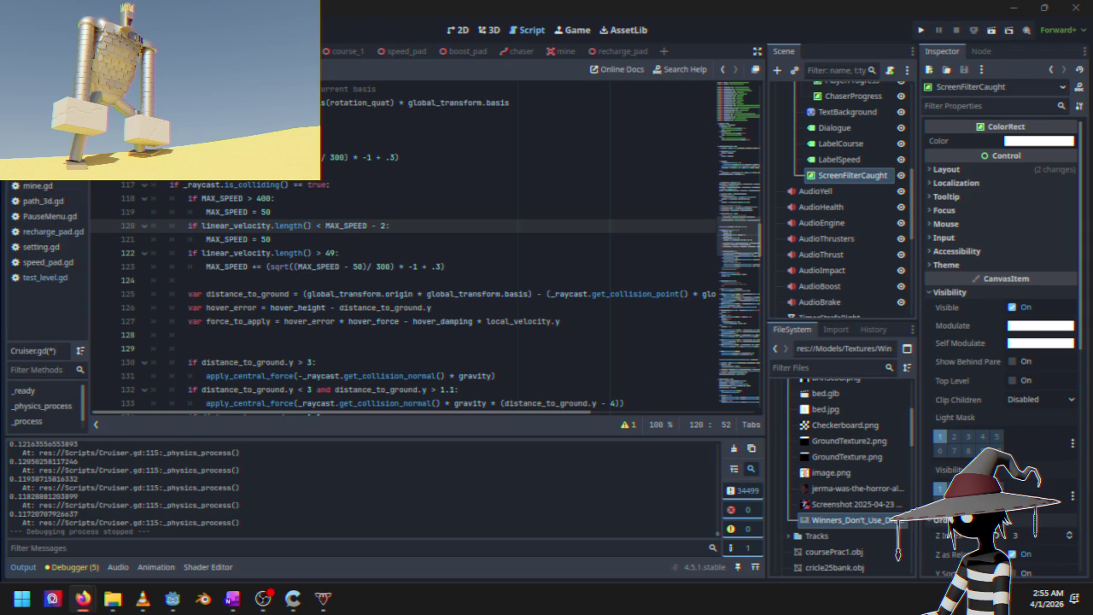
click(615, 12)
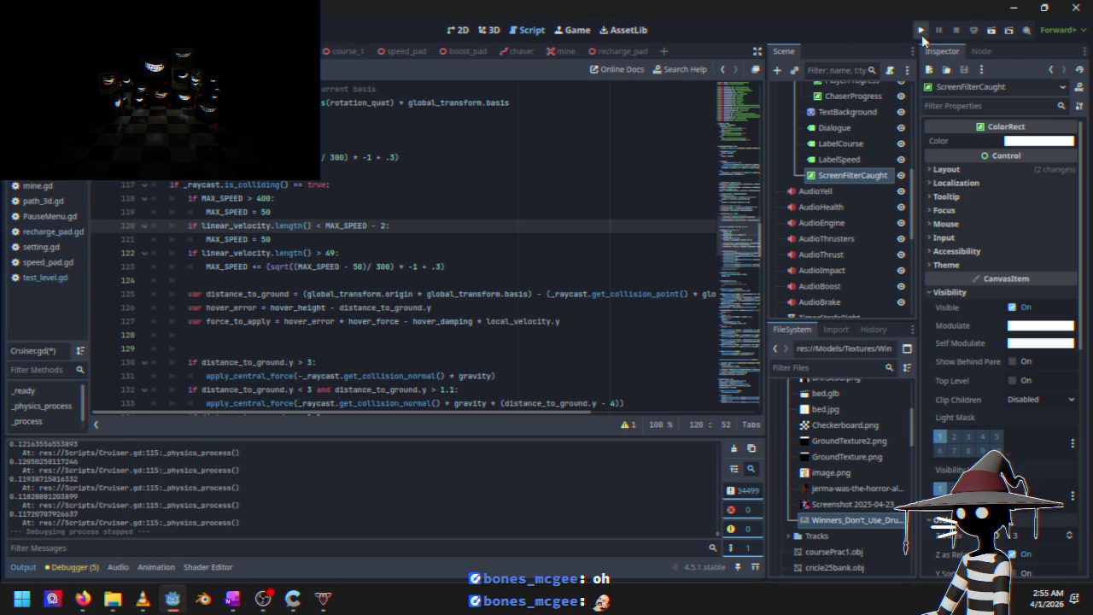
Launch Black Sun and start a Time Trials race from the main menu
click(922, 32)
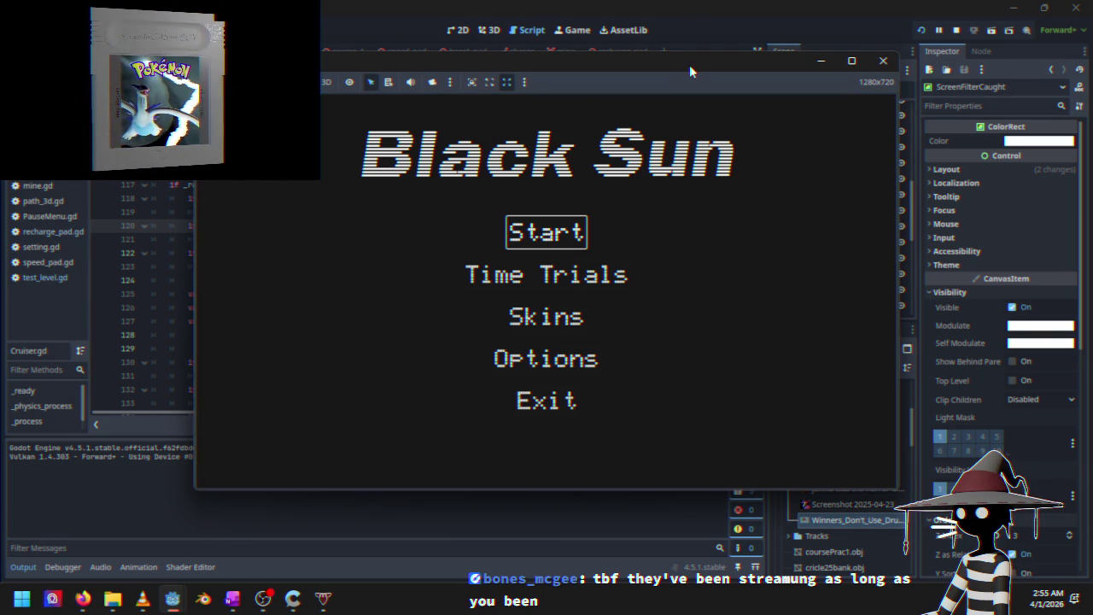
key(Down)
key(Up)
key(Down)
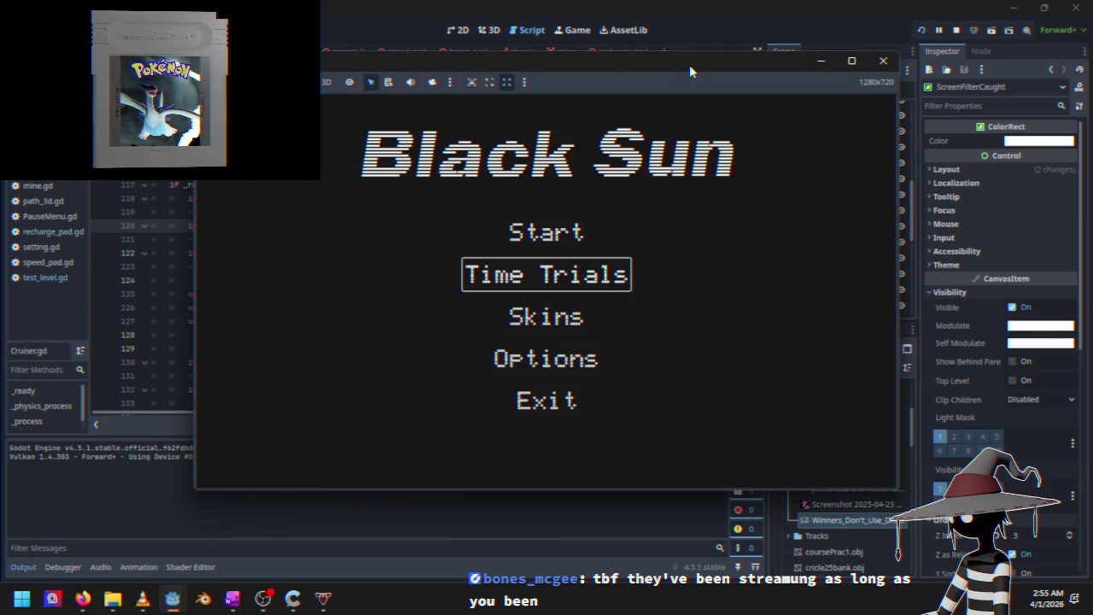
key(Up)
key(Down)
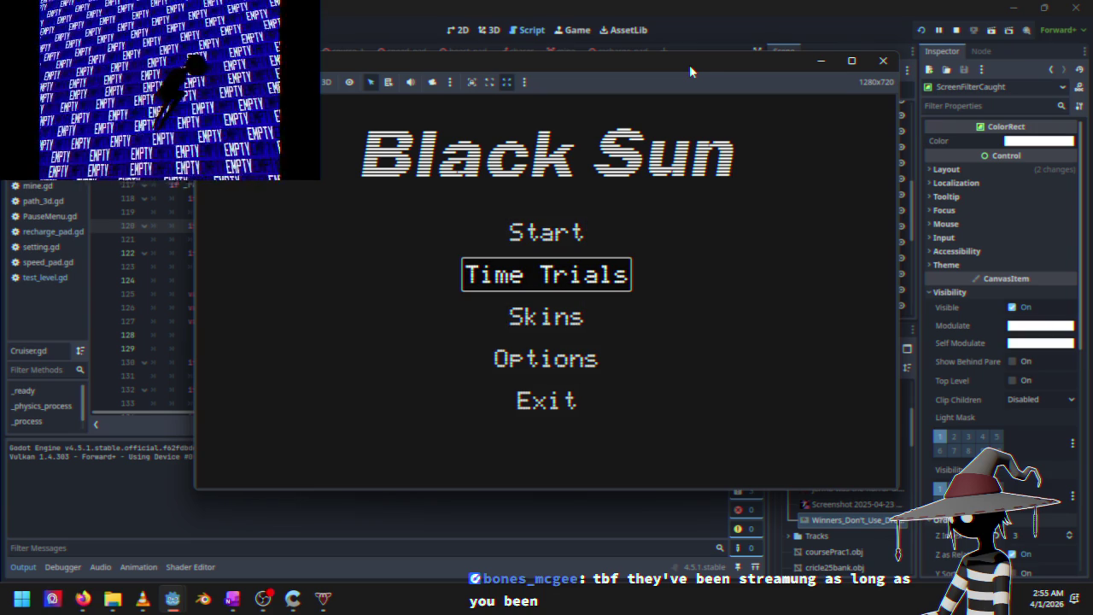
key(Return)
Pause and resume, drive the Course 1 race, then pause again toward the quit options
key(Escape)
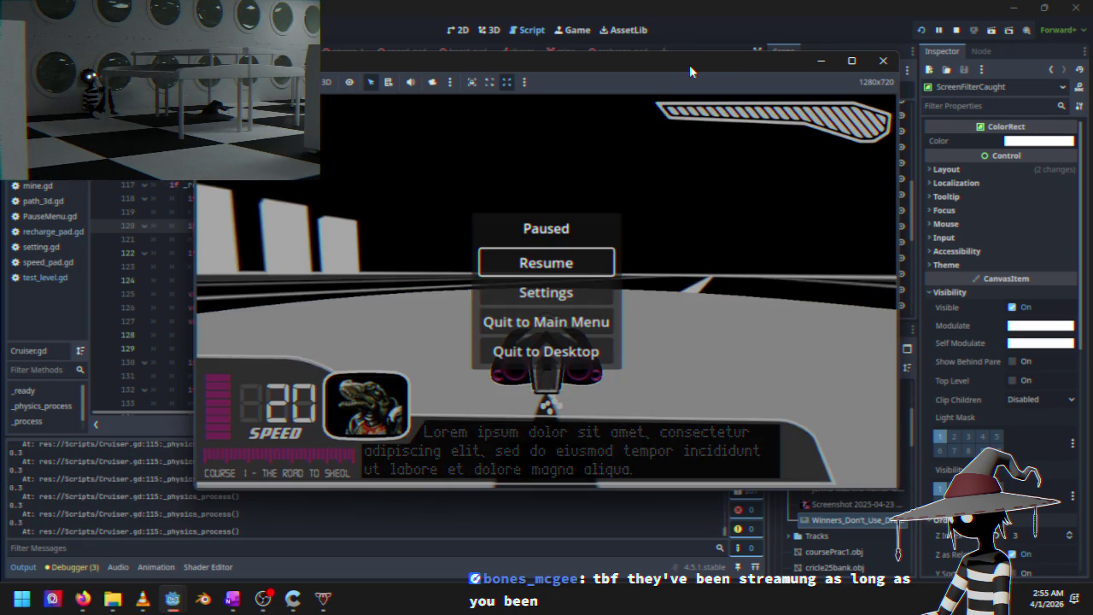
key(Escape)
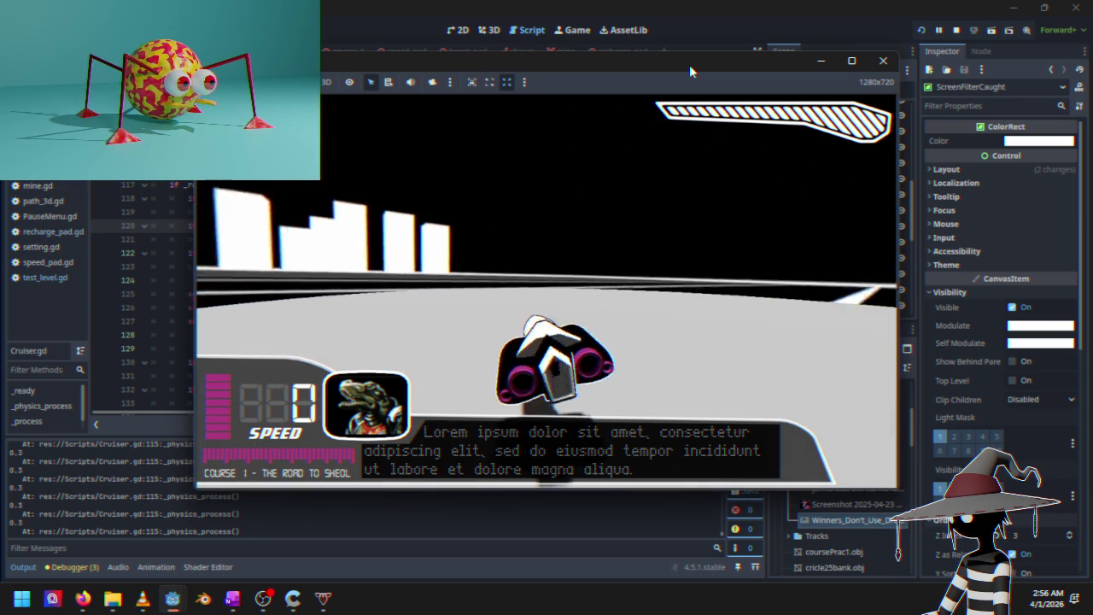
key(w)
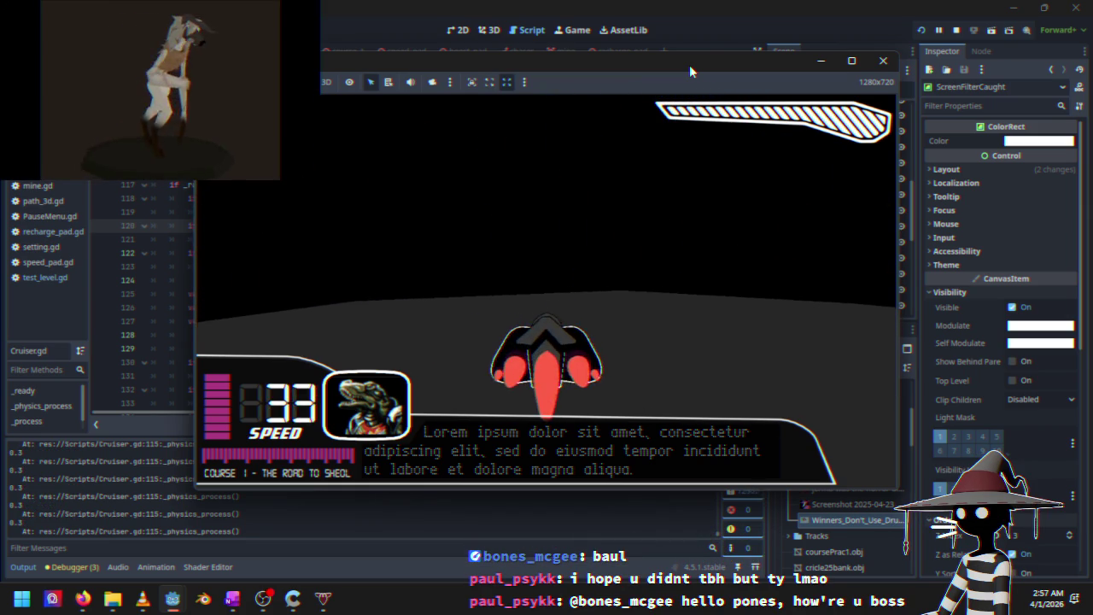
key(Escape)
key(Down)
key(Down)
key(Down)
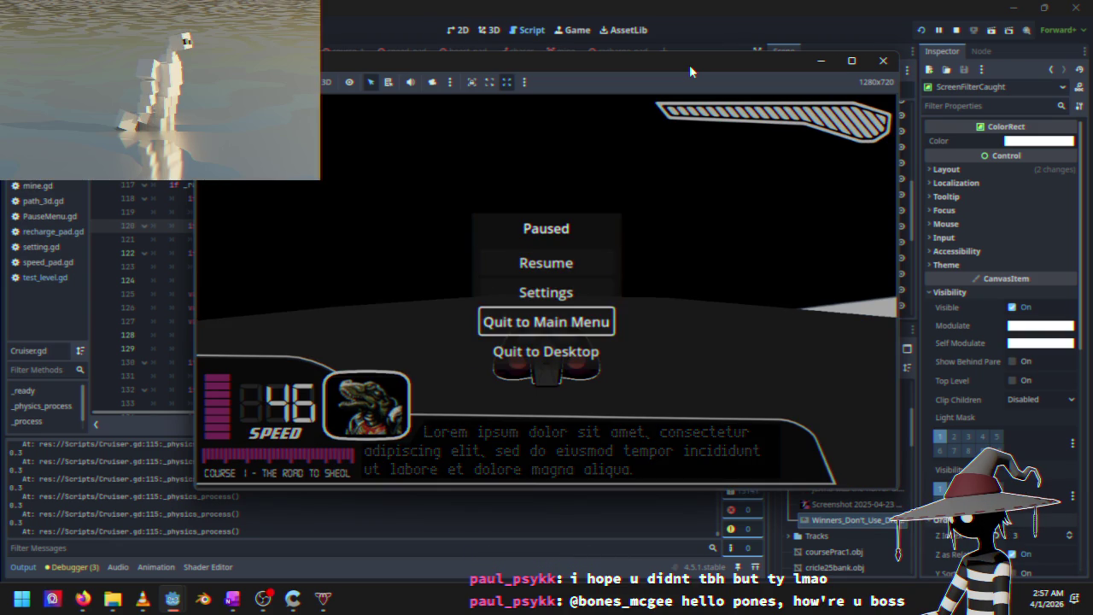
Quit the paused race, relaunch the project, close its game window and return to the 3D scene
key(Return)
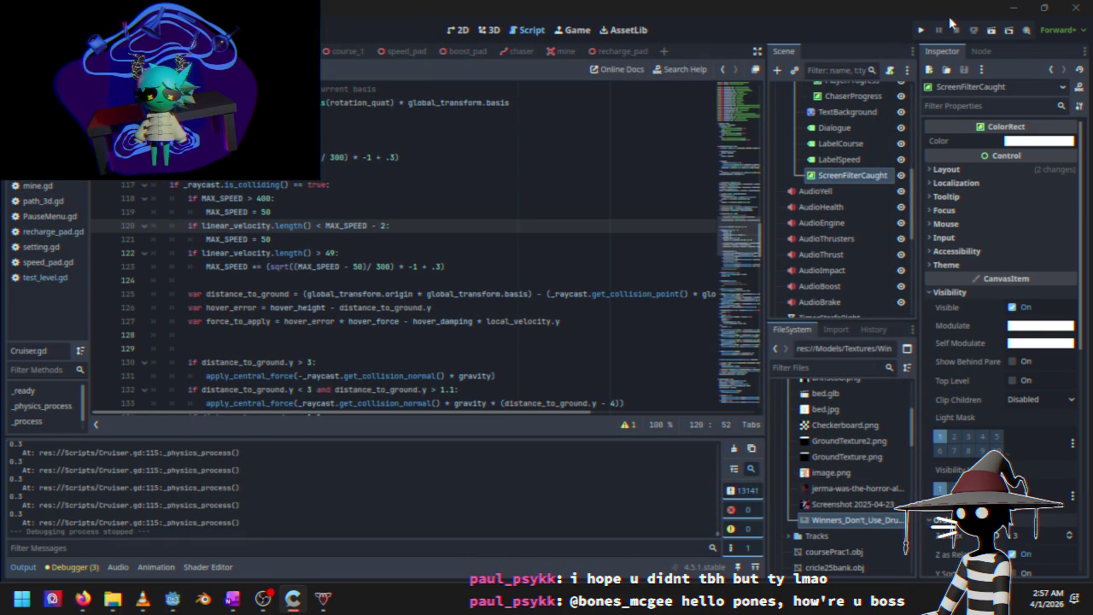
click(920, 31)
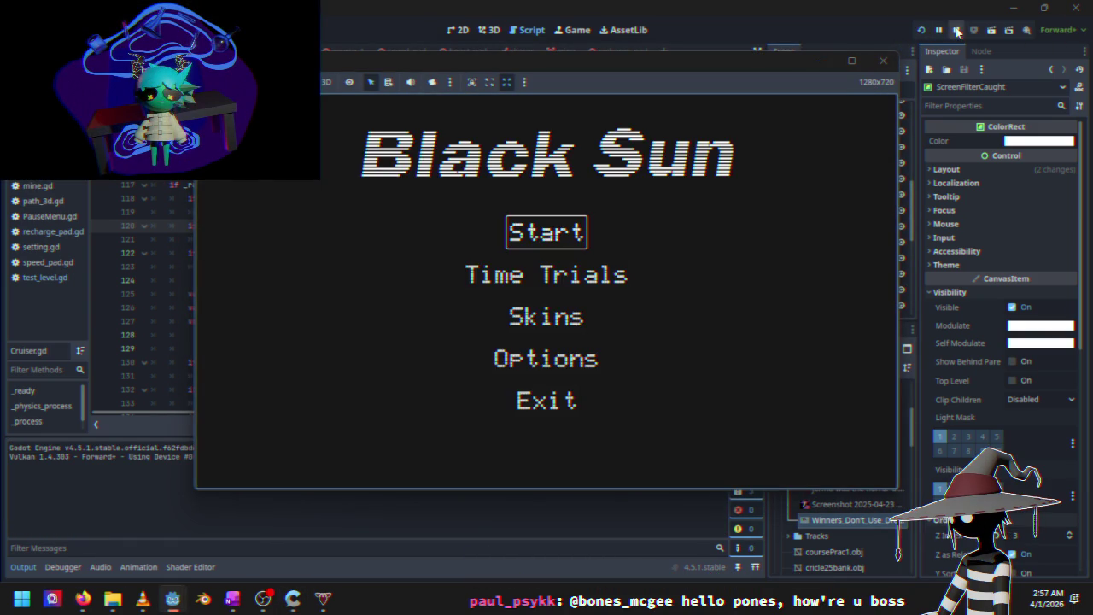
click(957, 30)
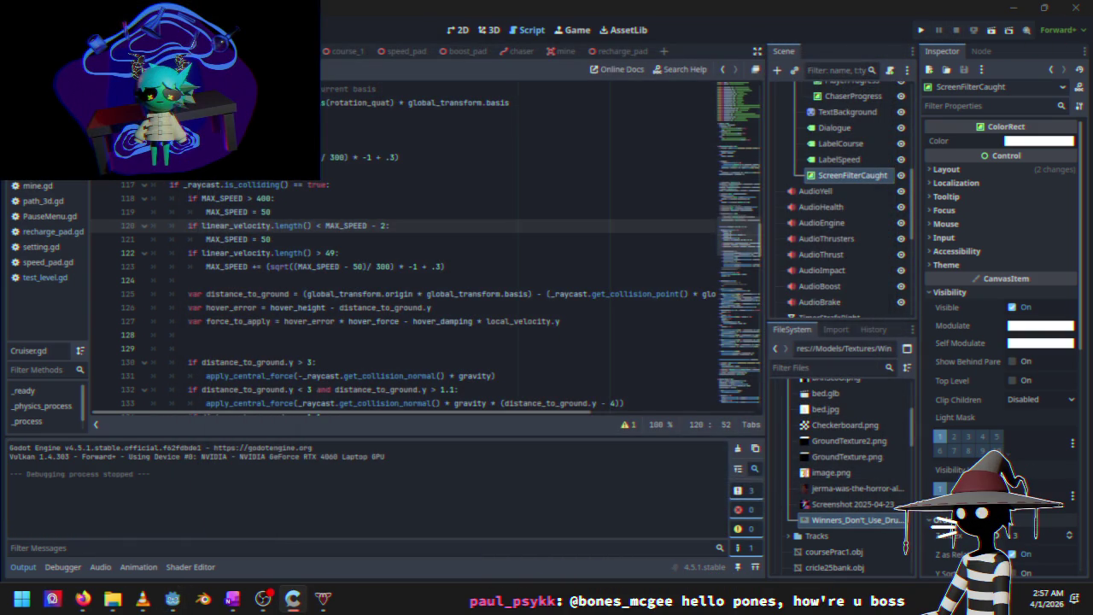
click(484, 31)
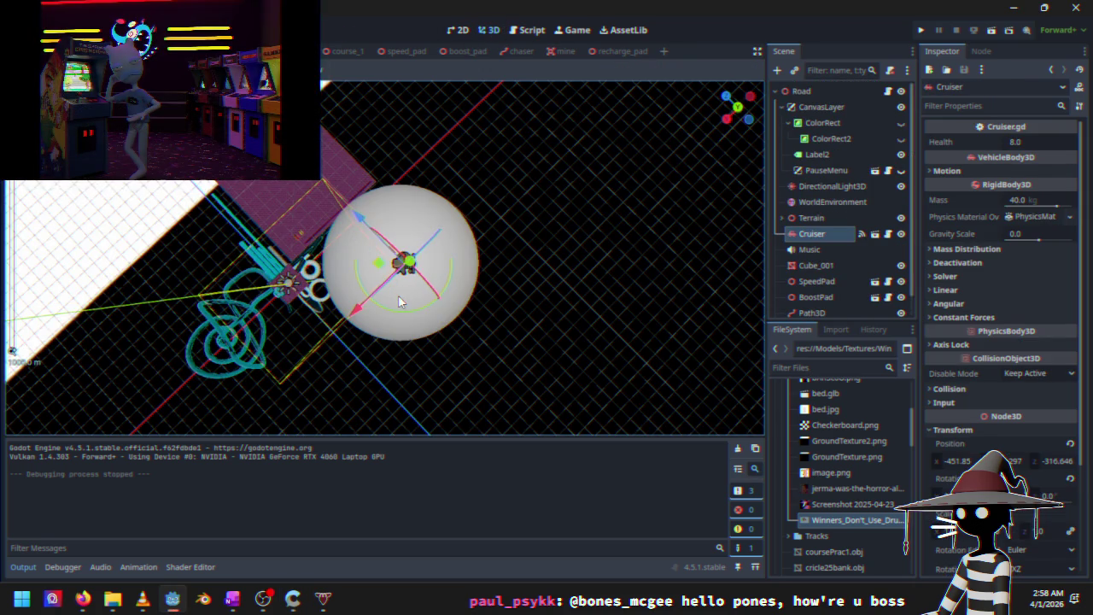
Reset the Cruiser's position to the origin, lift it slightly above the ground, and rerun the game
mouse_move(531, 351)
mouse_down()
mouse_move(578, 231)
mouse_move(577, 271)
mouse_up()
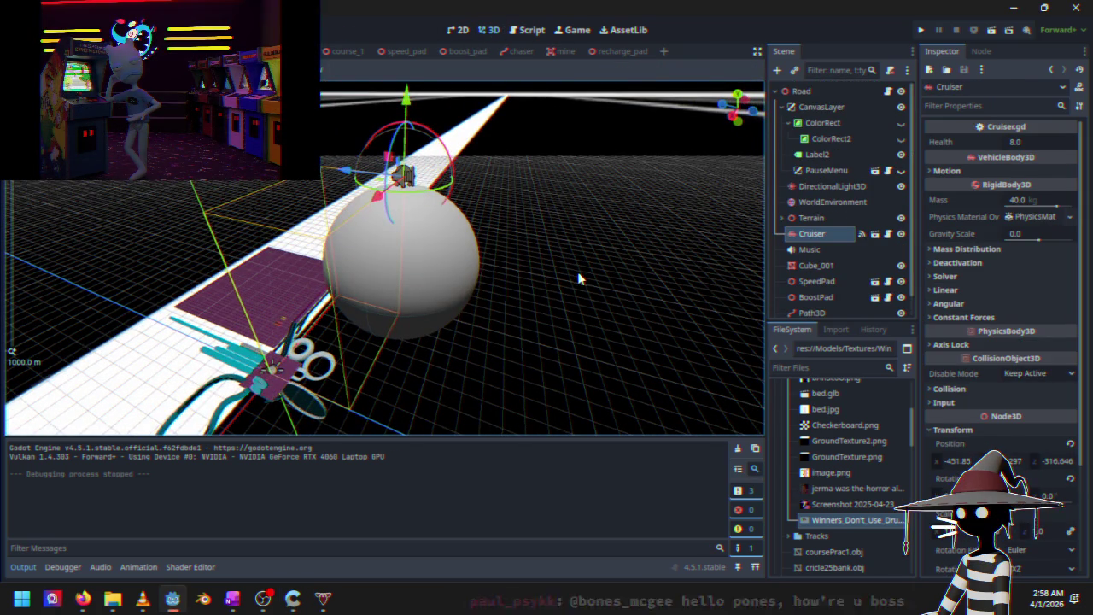
click(1070, 445)
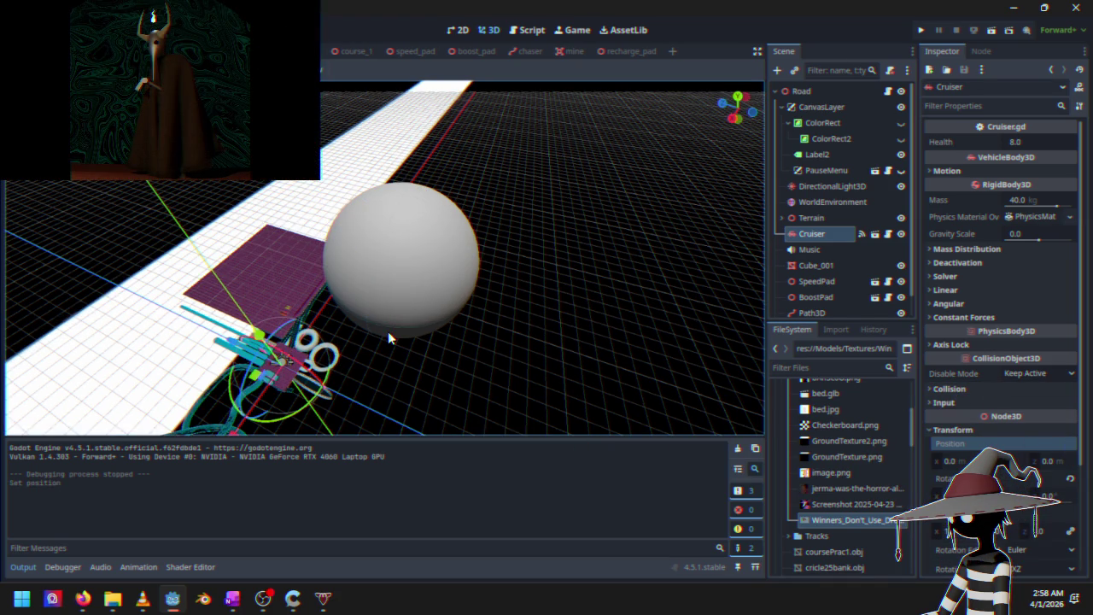
key(f)
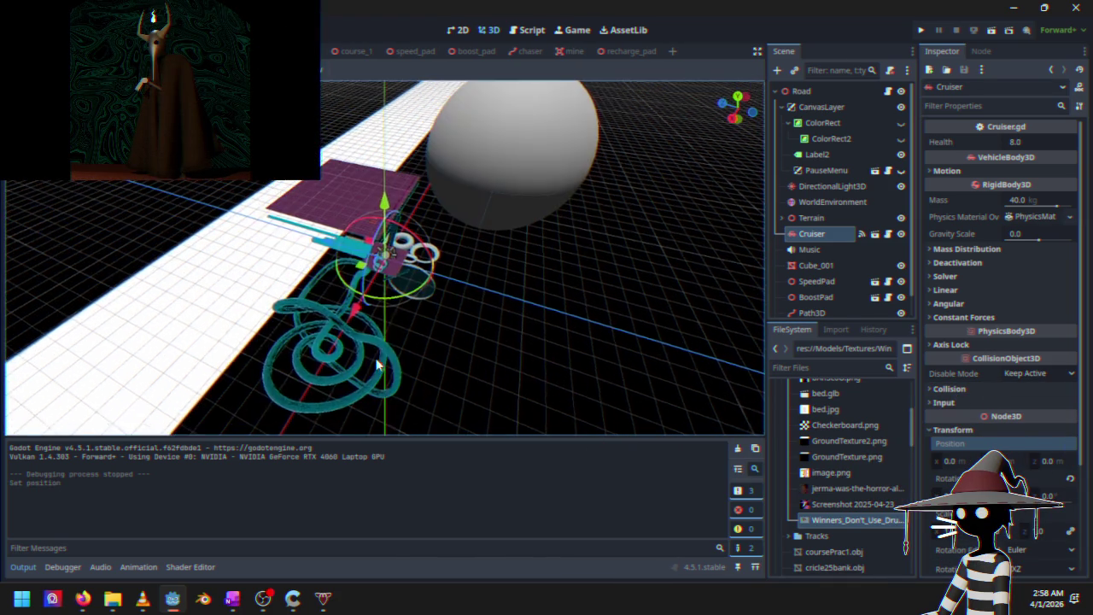
scroll(386, 273, up, 10)
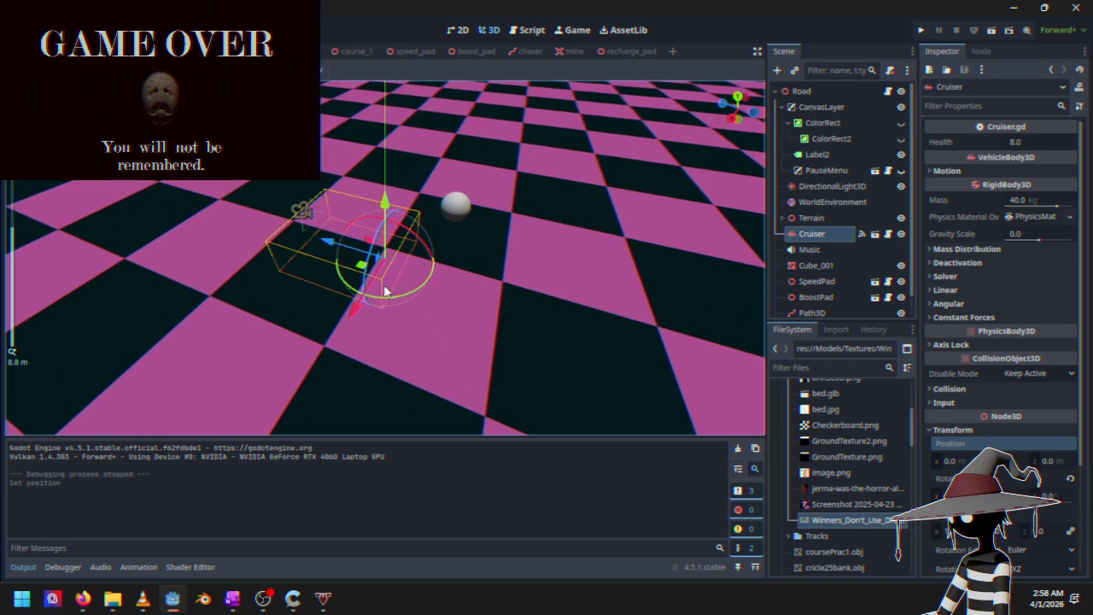
mouse_move(385, 203)
mouse_down()
mouse_move(380, 166)
mouse_move(372, 184)
mouse_up()
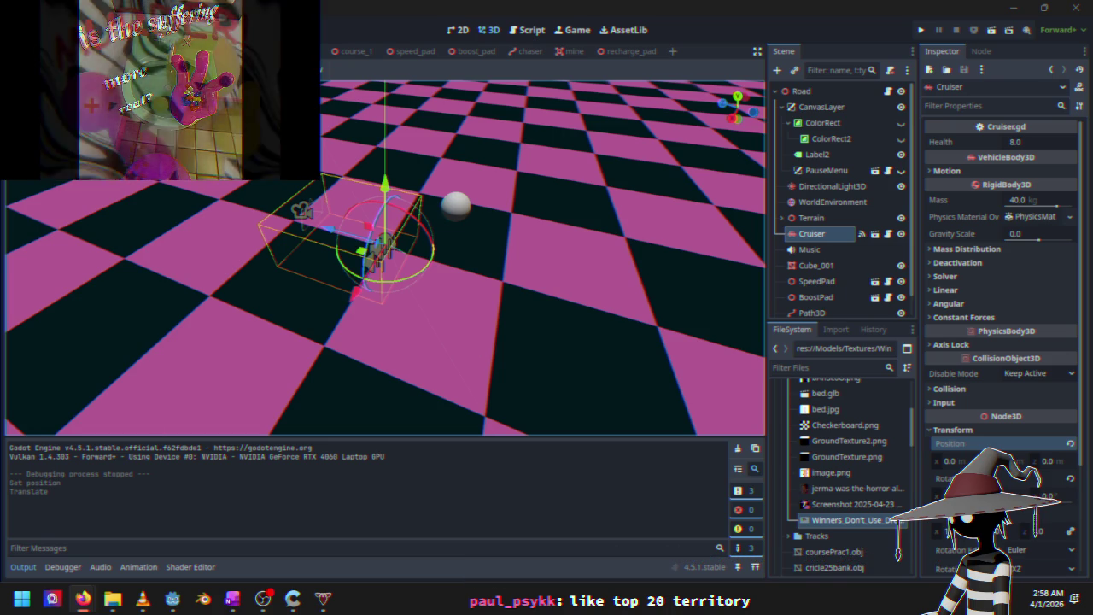
click(921, 31)
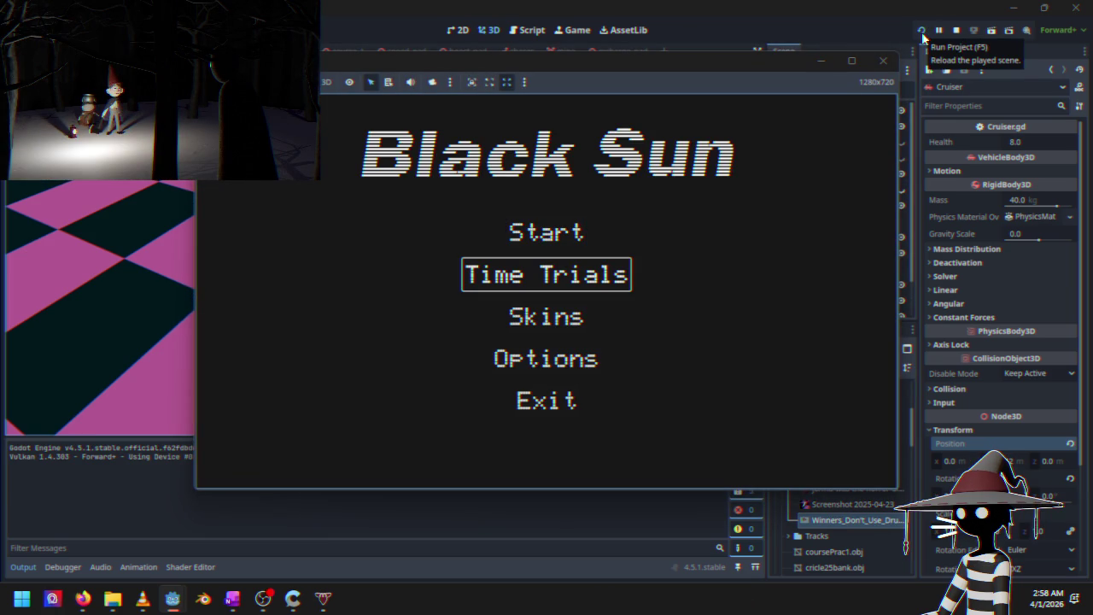
Start a Time Trials race on Course 1, accelerate to speed 100, then stop the game with F8
key(Return)
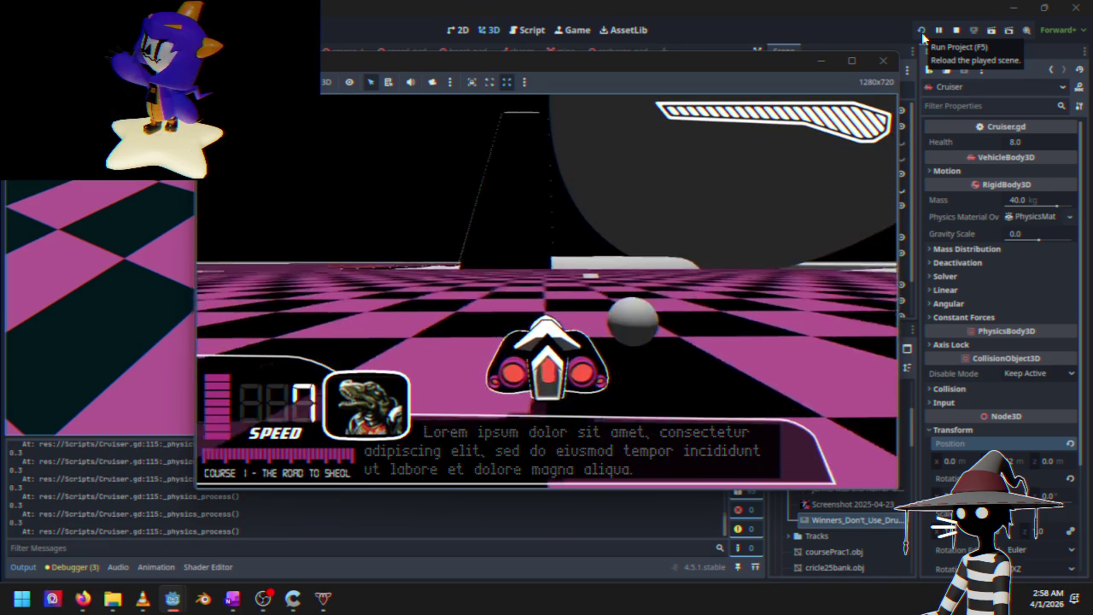
key(w)
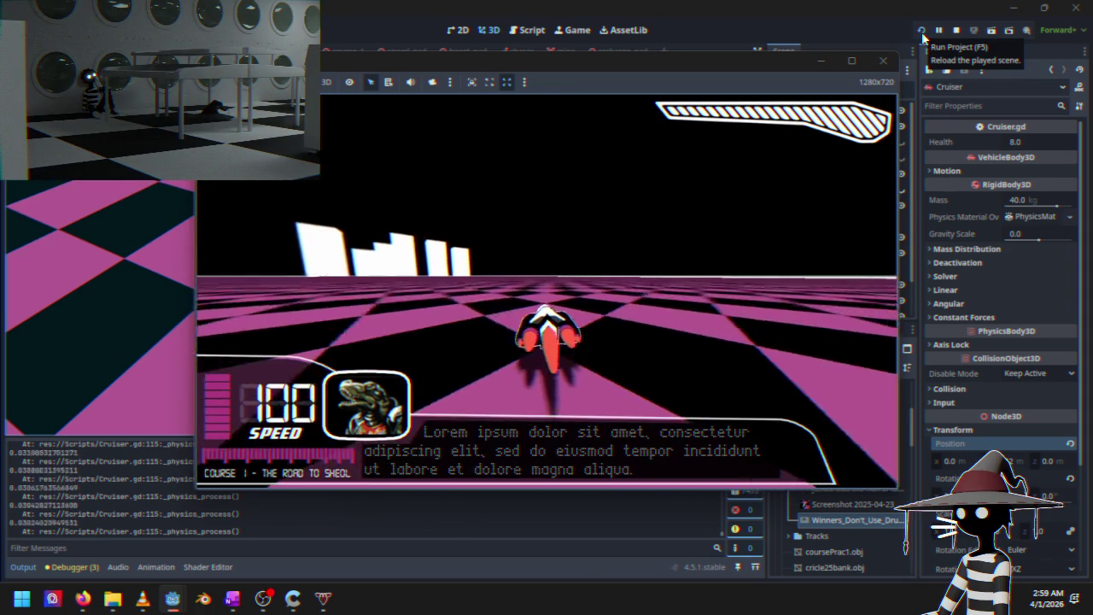
key(F8)
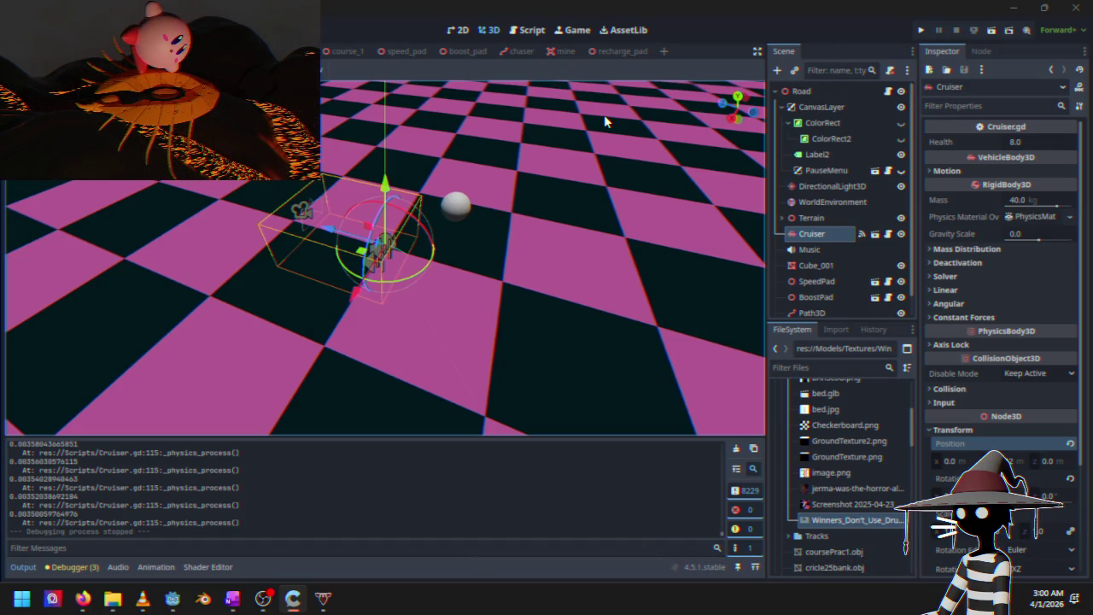
Shift the Cruiser vertically with the Y gizmo and view it from low and overhead angles
mouse_move(513, 218)
mouse_down()
mouse_move(524, 129)
mouse_move(429, 123)
mouse_move(395, 164)
mouse_move(384, 128)
mouse_up()
drag(465, 192, 464, 250)
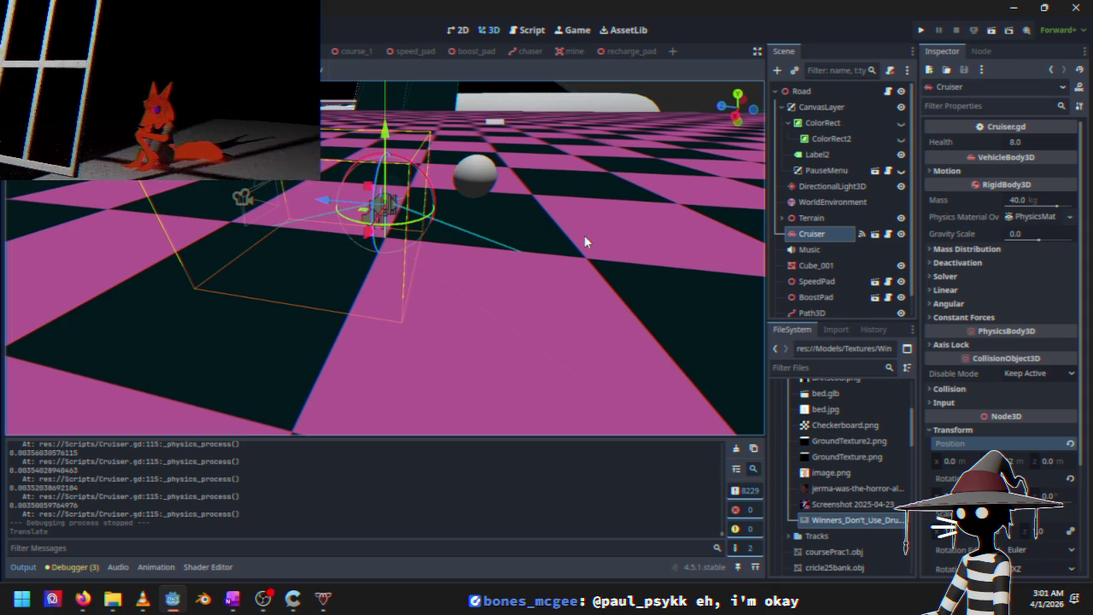
scroll(561, 229, up, 3)
mouse_move(468, 222)
mouse_down()
mouse_move(504, 226)
mouse_move(610, 176)
mouse_move(515, 197)
mouse_move(483, 232)
mouse_up()
scroll(468, 238, down, 5)
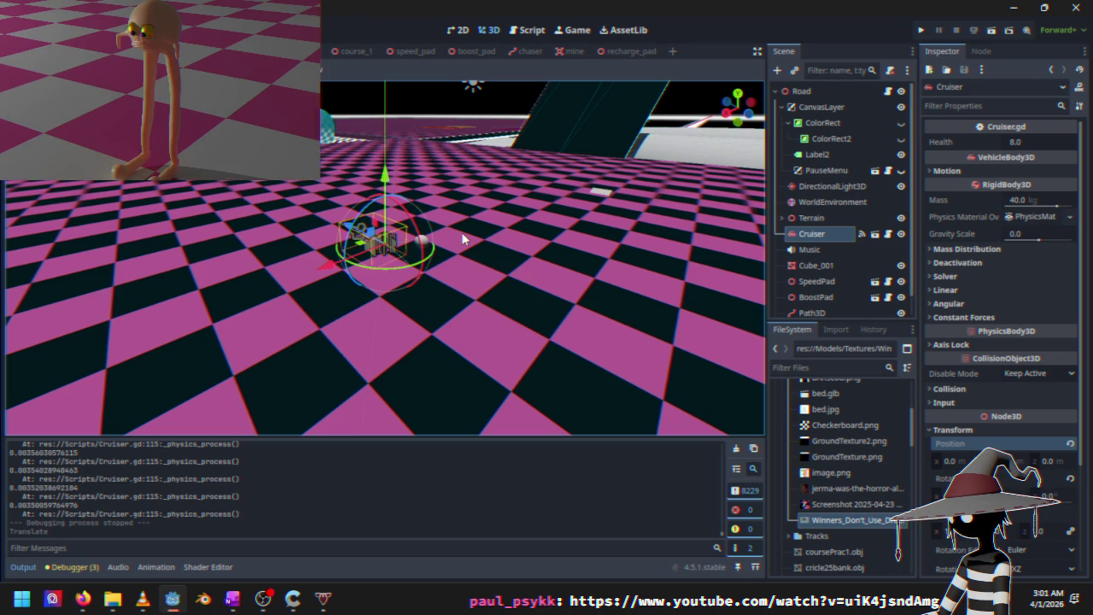
click(473, 52)
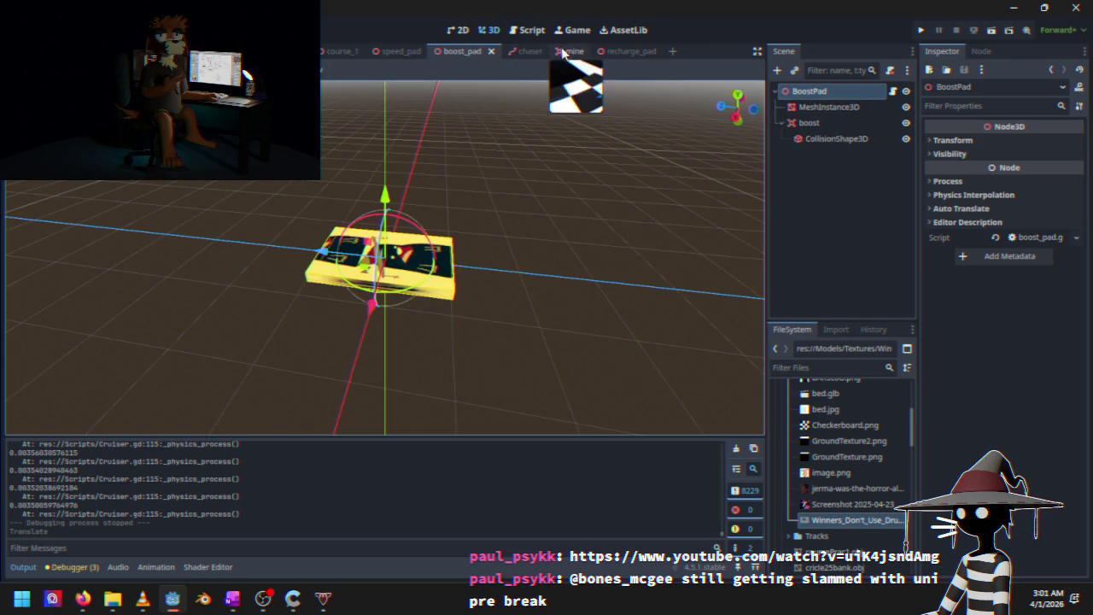
Switch to the recharge_pad scene and bring up its recharge_pad.gd script
click(614, 51)
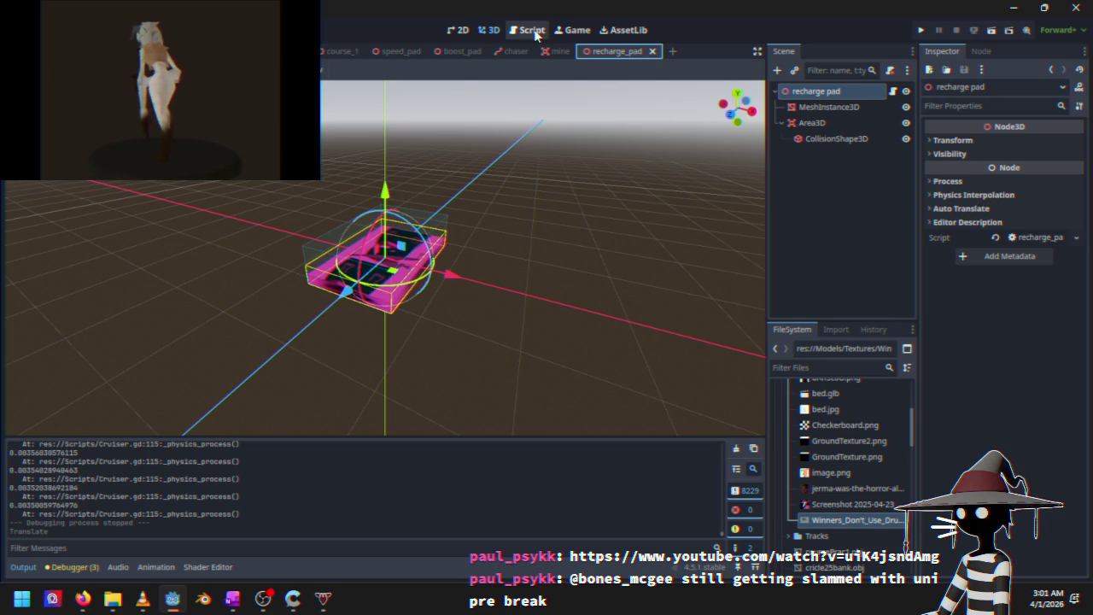
click(534, 31)
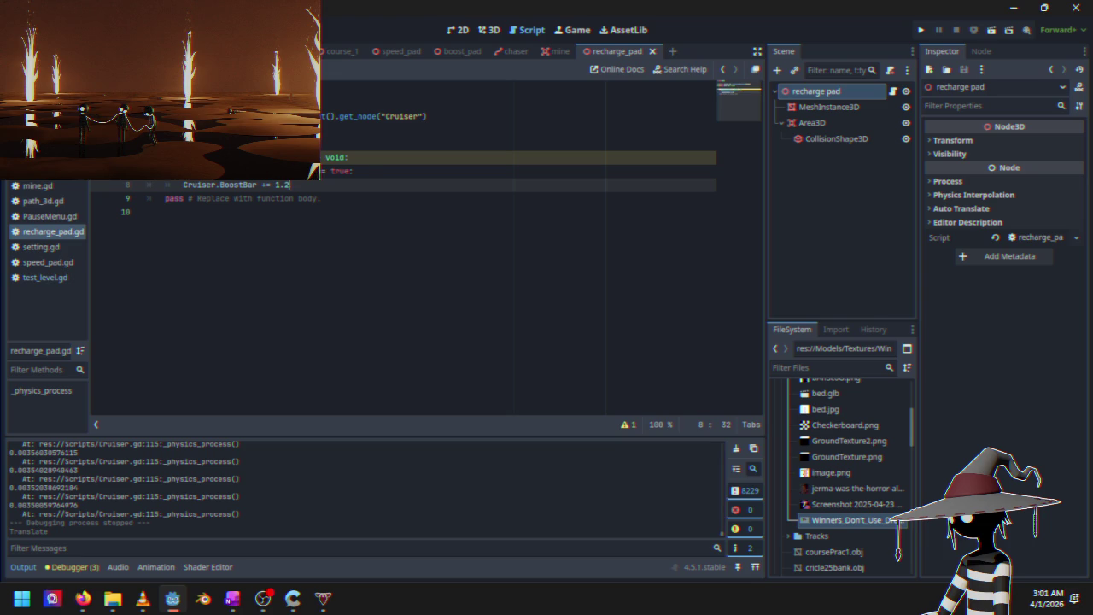
Append 'and Cruiser.BoostBar ==' to line 7's if condition, reusing BoostBar copied from line 8
click(423, 173)
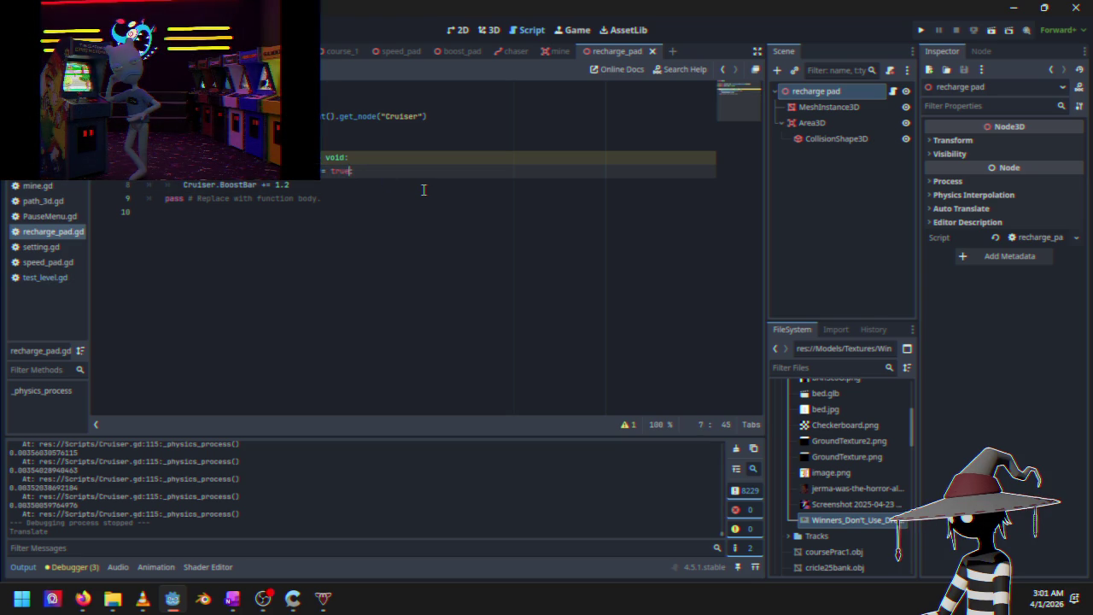
text( and :)
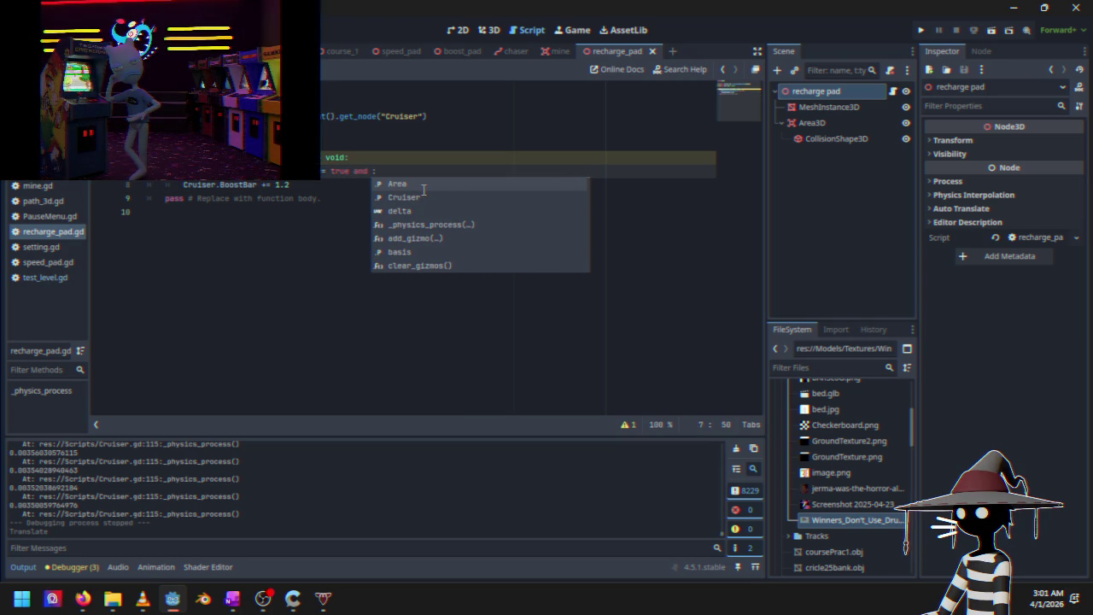
drag(182, 185, 254, 184)
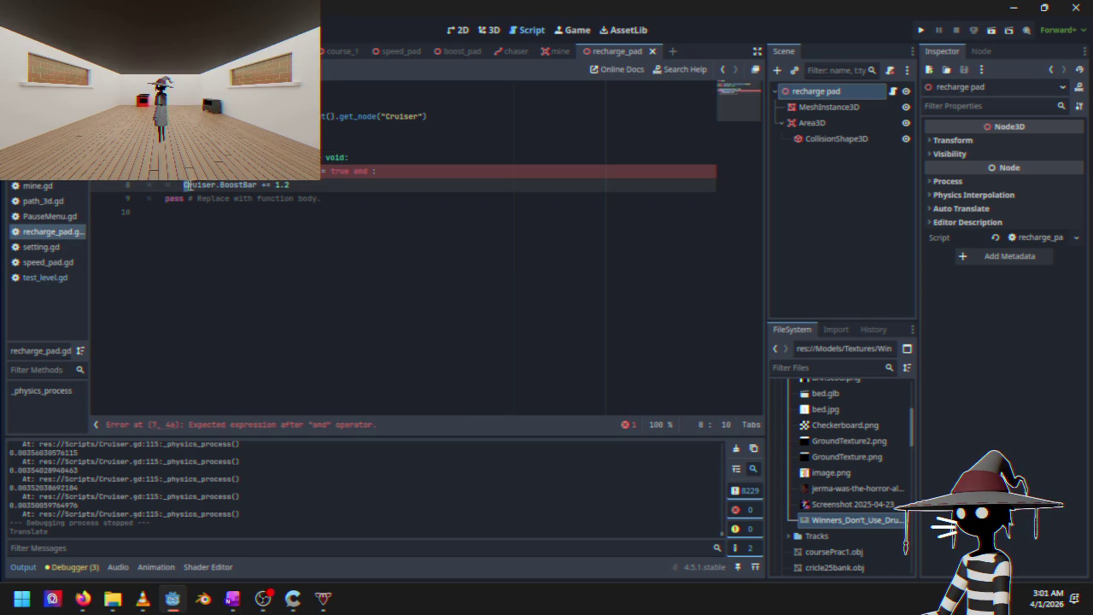
double_click(370, 172)
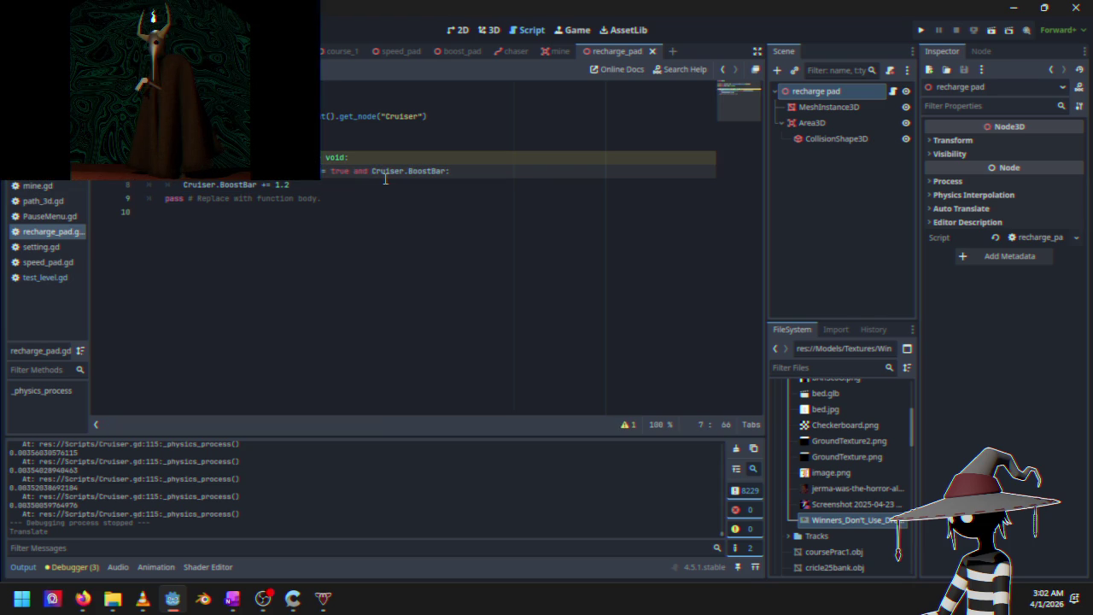
text(=)
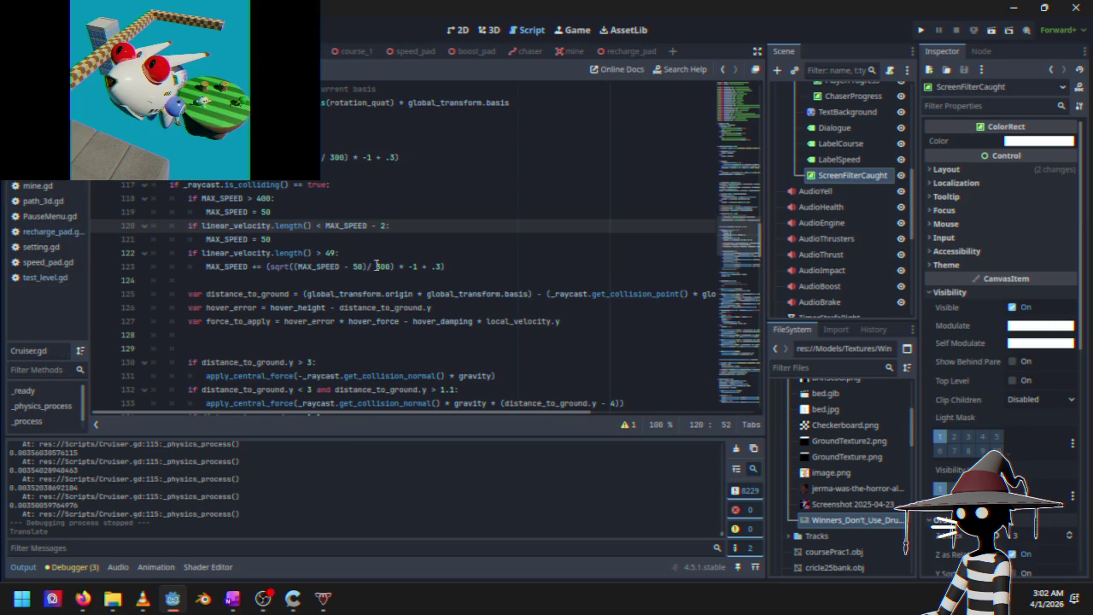
Read BoostBar's starting value of 220.0 at the top of Cruiser.gd, then return to recharge_pad.gd
mouse_move(751, 244)
mouse_down()
mouse_move(730, 326)
mouse_move(745, 96)
mouse_move(741, 110)
mouse_up()
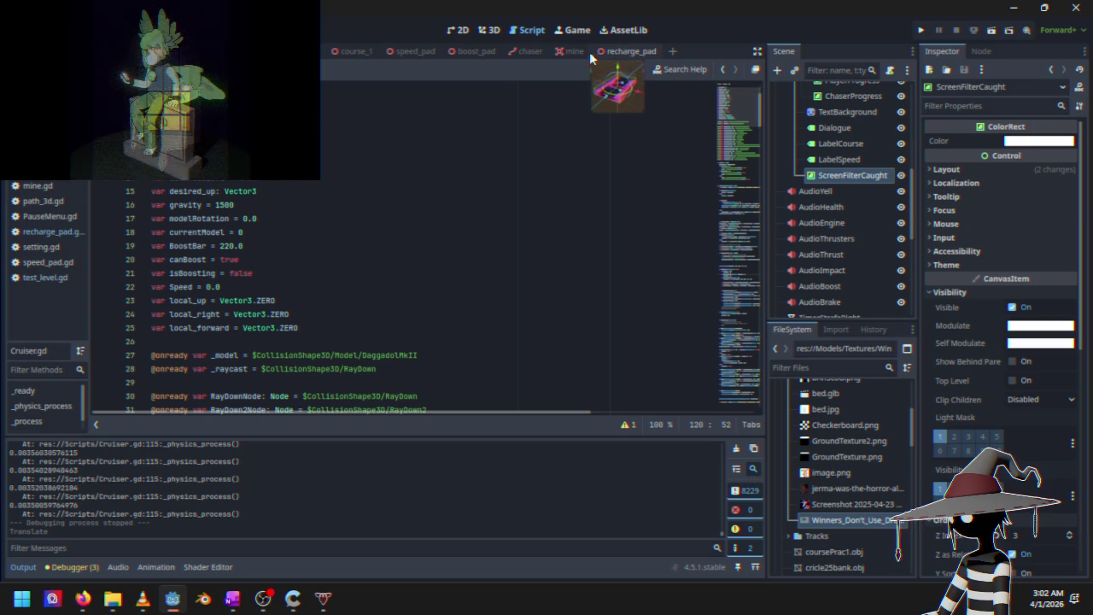
click(616, 53)
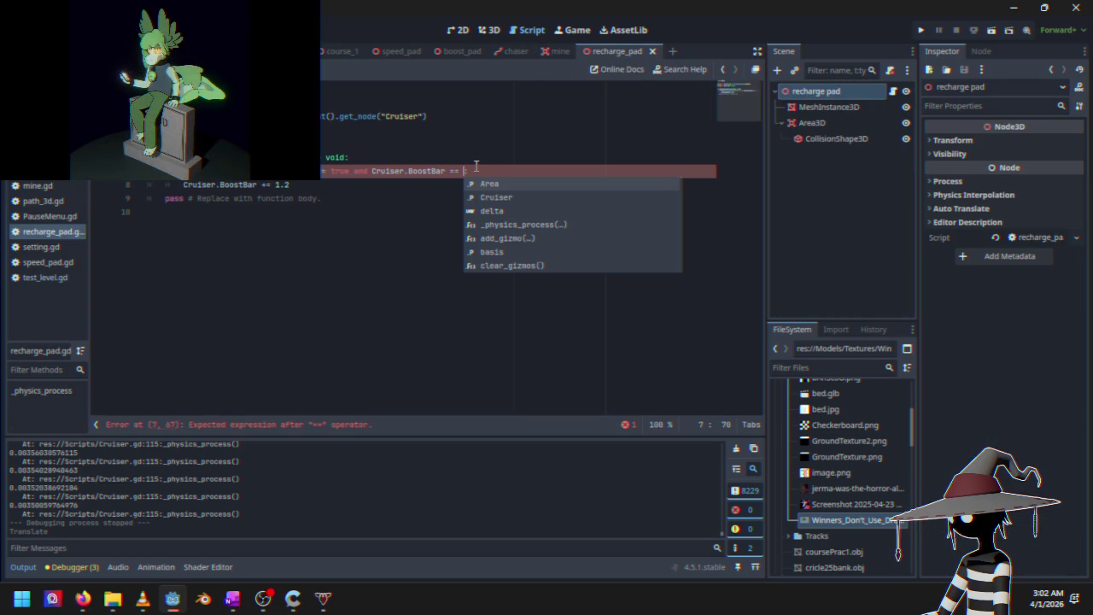
Make line 7 check 'Cruiser.BoostBar <= 220' and launch the game with F5 to test it
text(220)
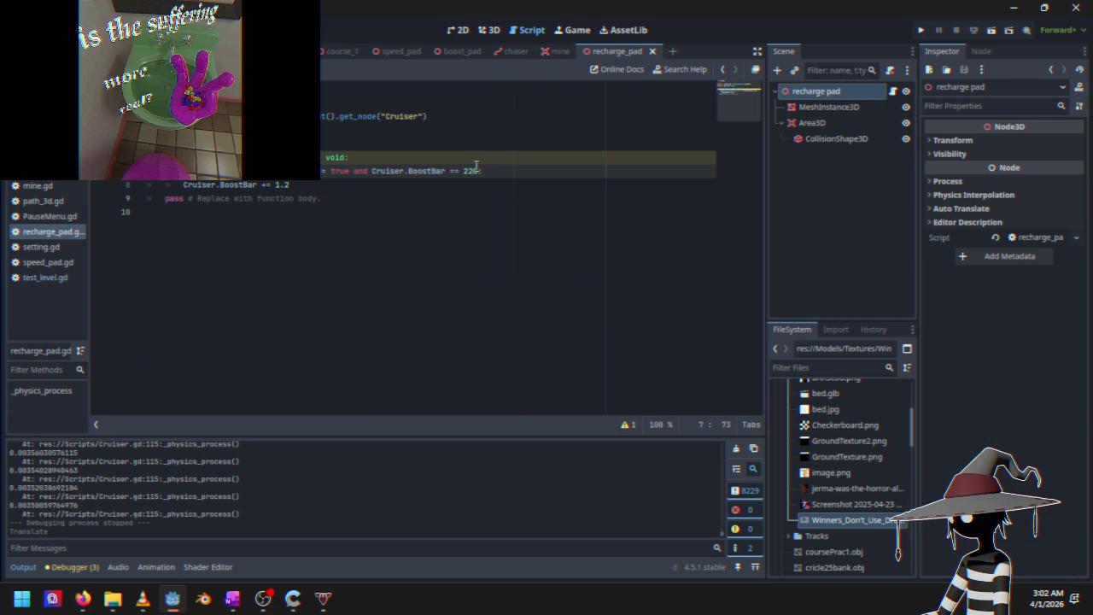
click(381, 181)
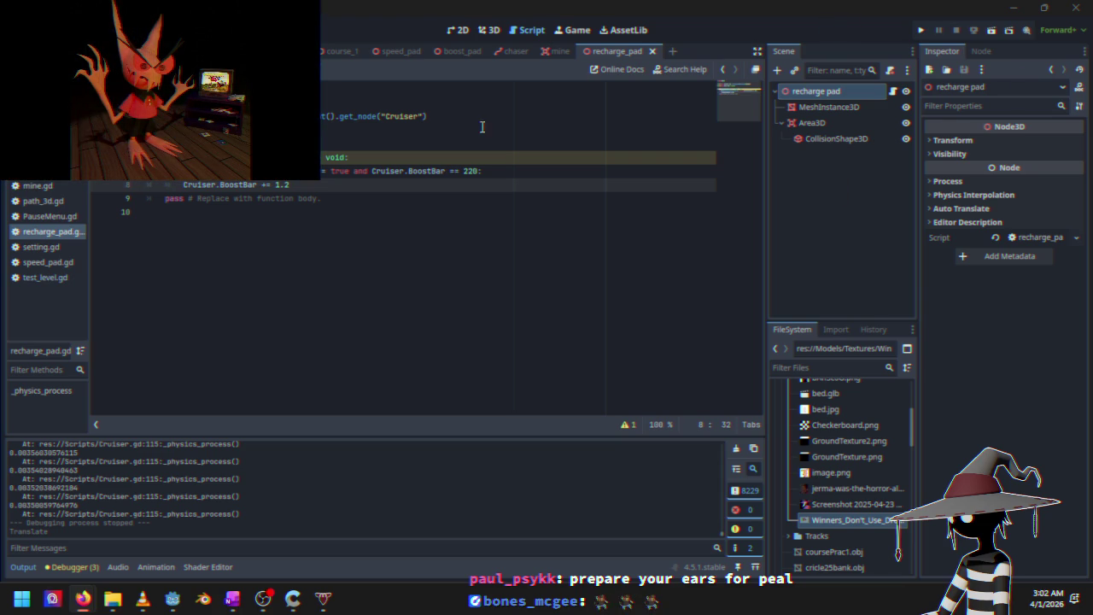
click(462, 173)
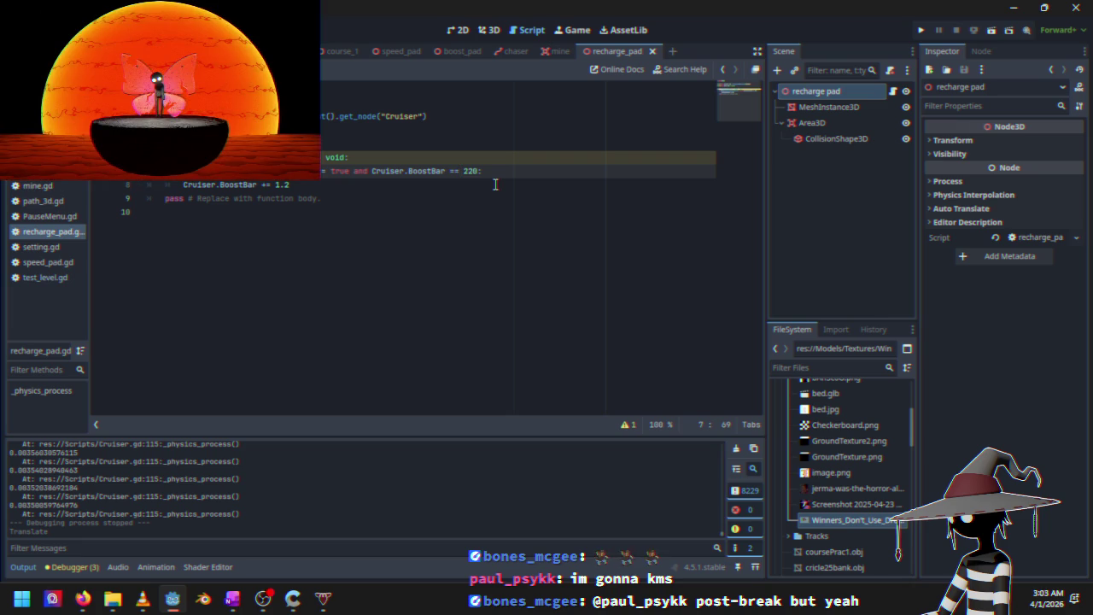
text(<=)
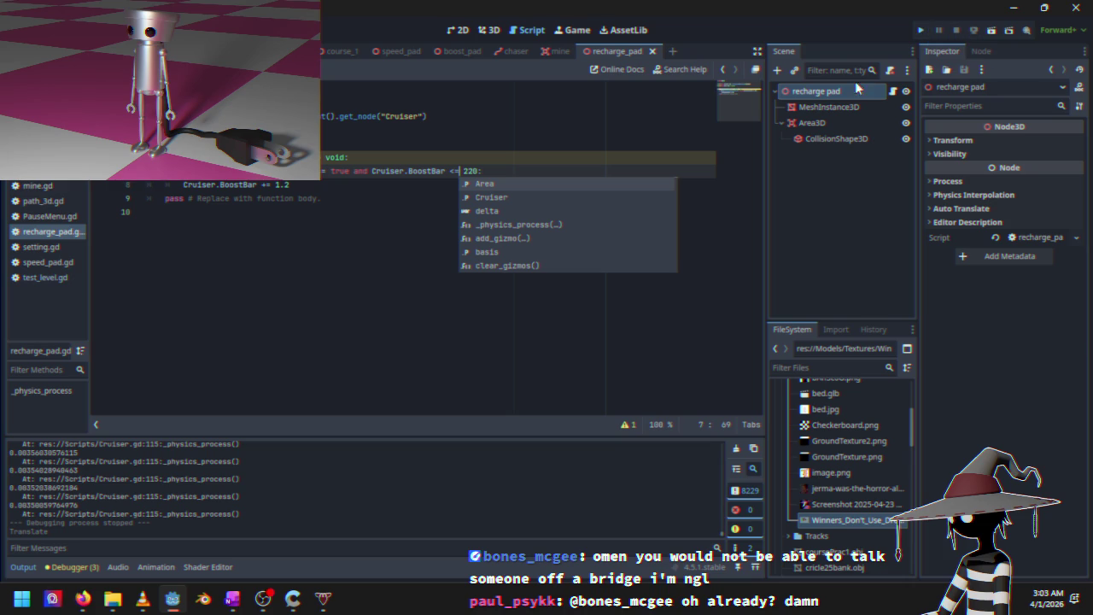
key(F5)
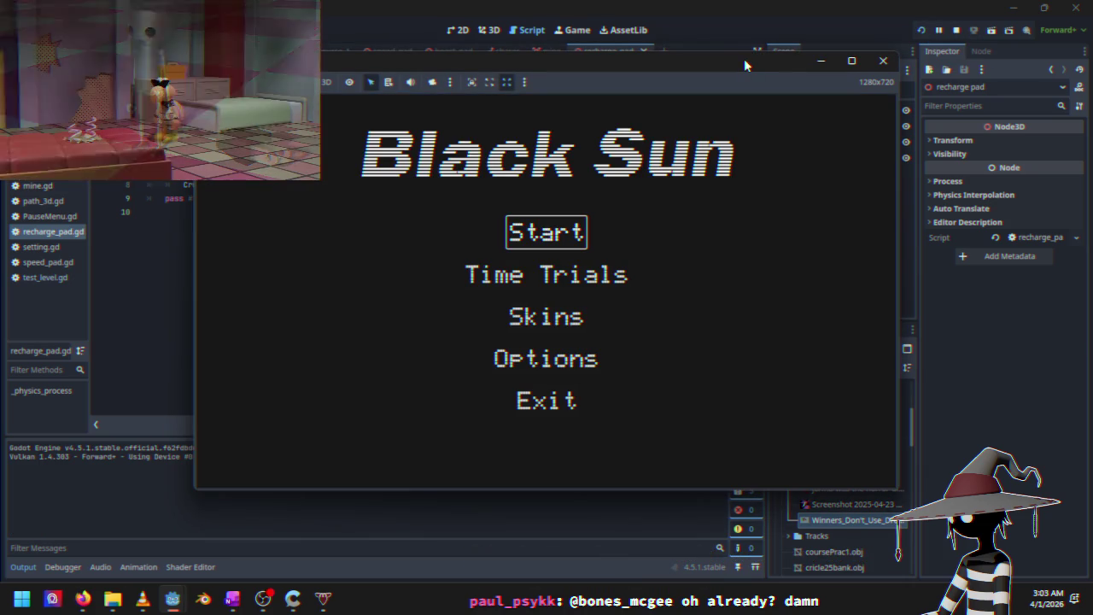
key(Down)
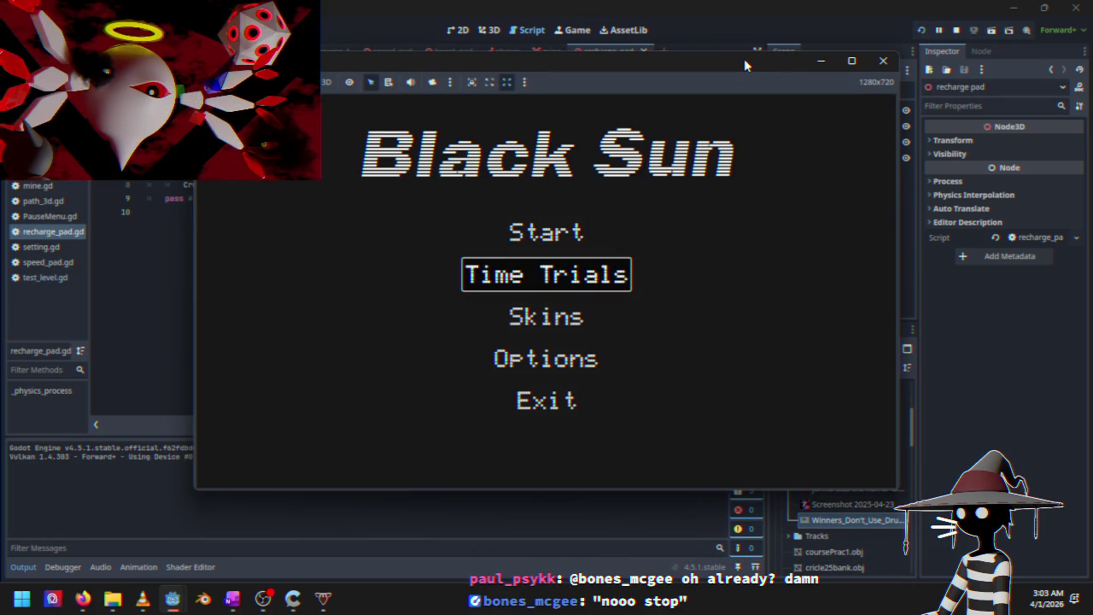
key(Return)
key(Up)
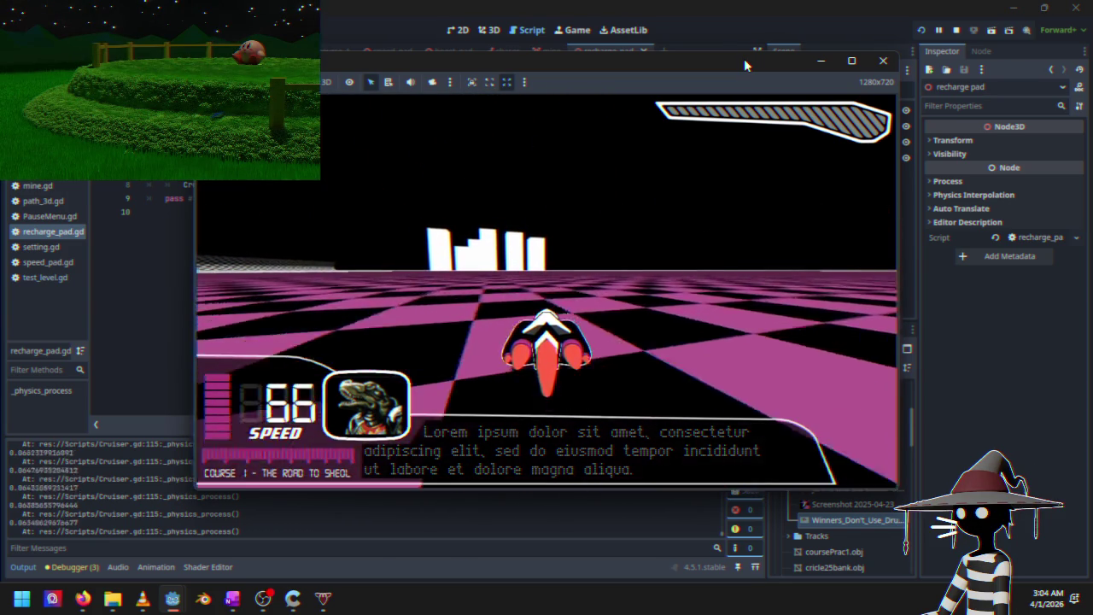
key(Escape)
key(Down)
key(Down)
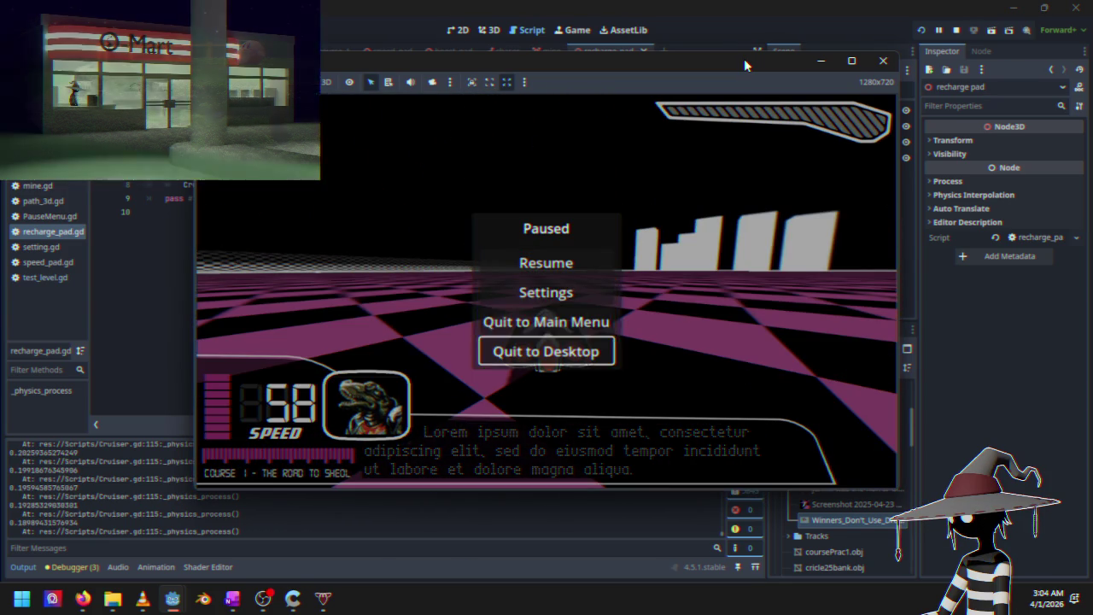
key(Return)
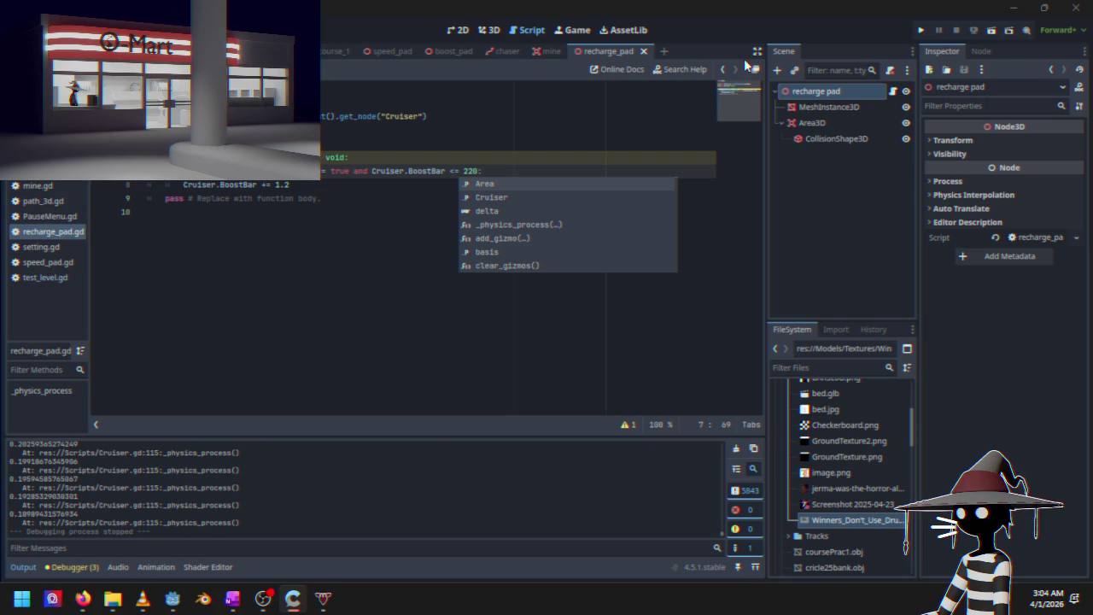
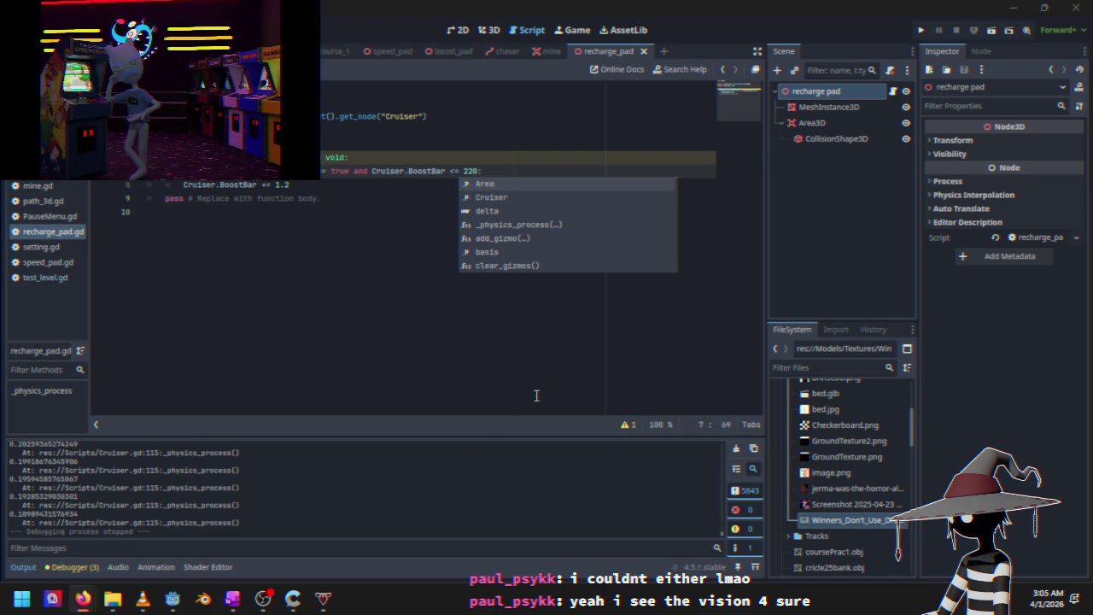
Close the code-completion popup in recharge_pad.gd, keeping the BoostBar code unchanged
click(399, 189)
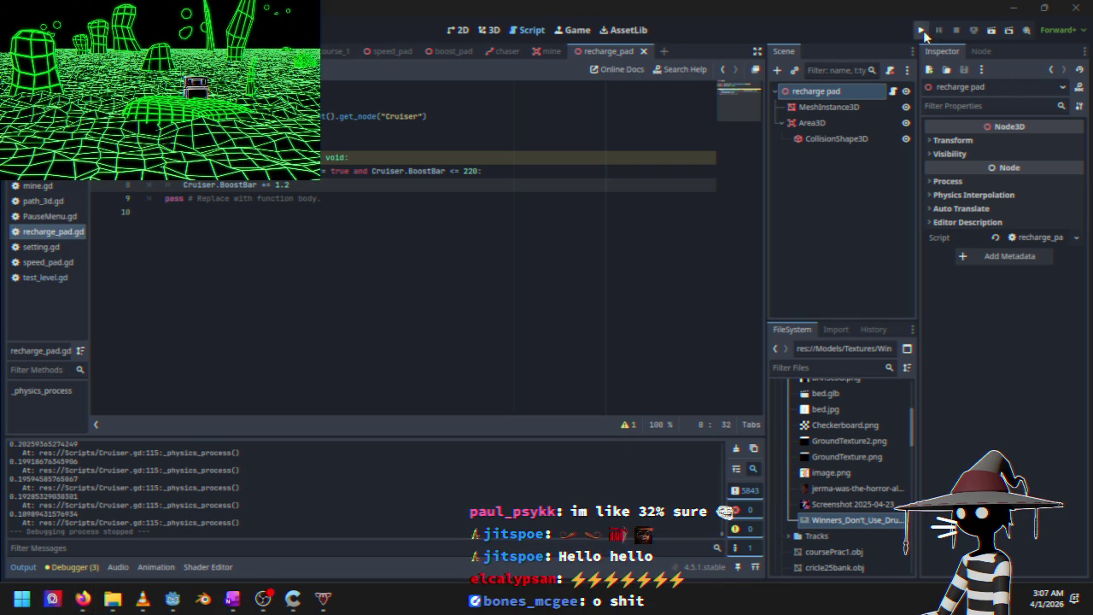
Run the Black Sun project and start a Time Trials race on course 1
click(923, 33)
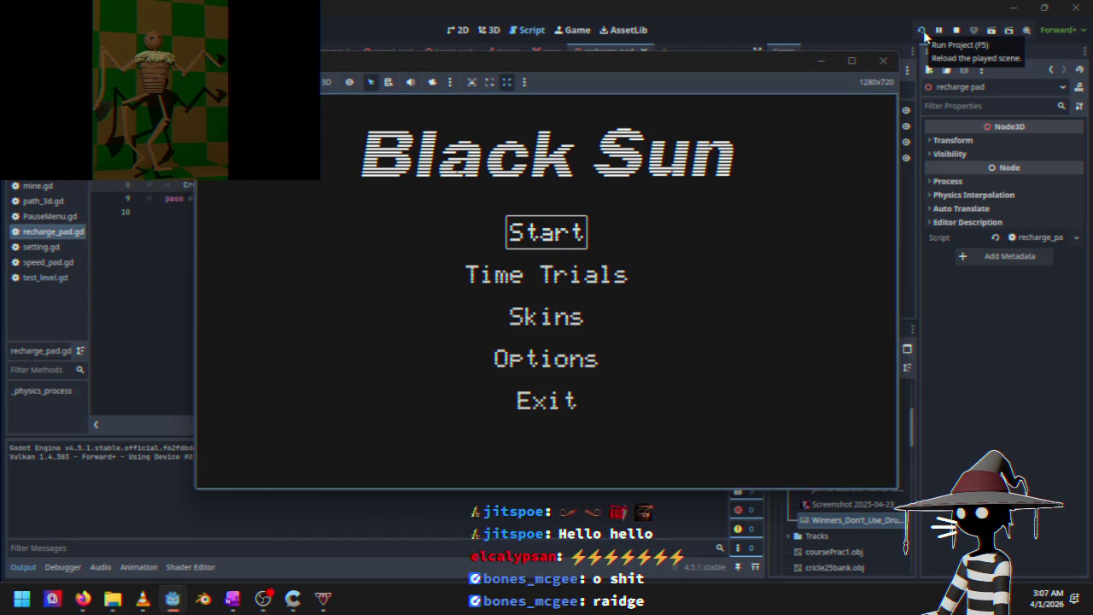
key(Down)
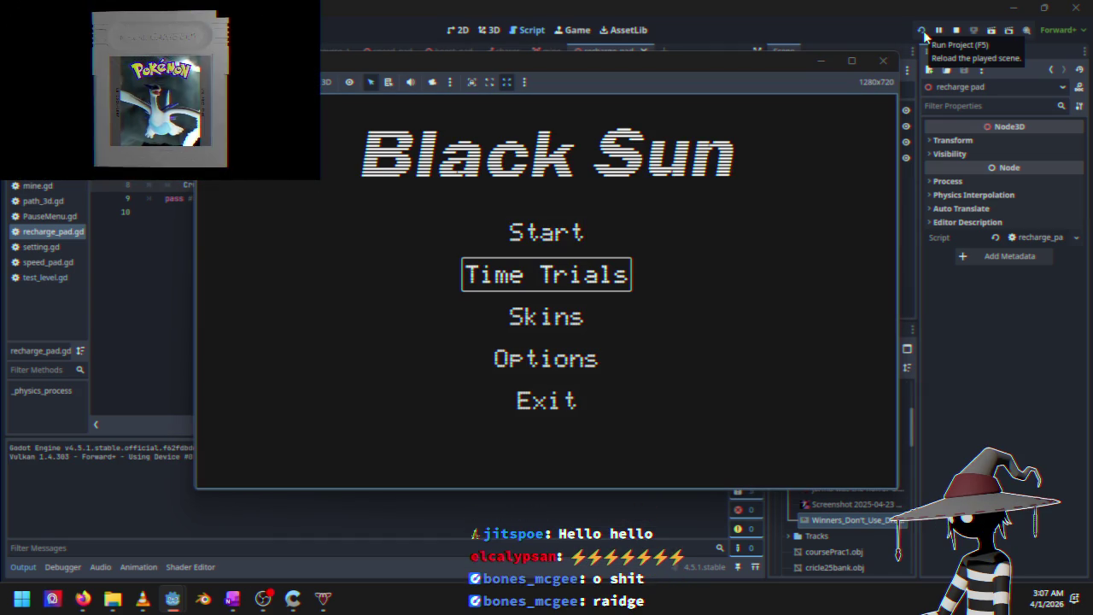
key(Down)
key(Up)
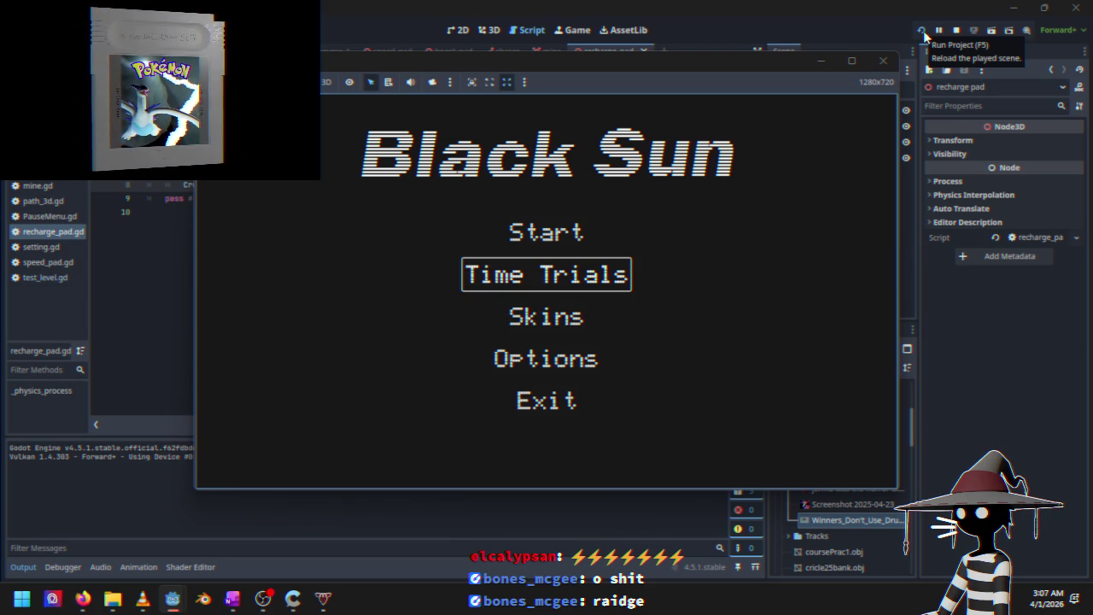
key(Down)
key(Up)
key(Up)
key(Return)
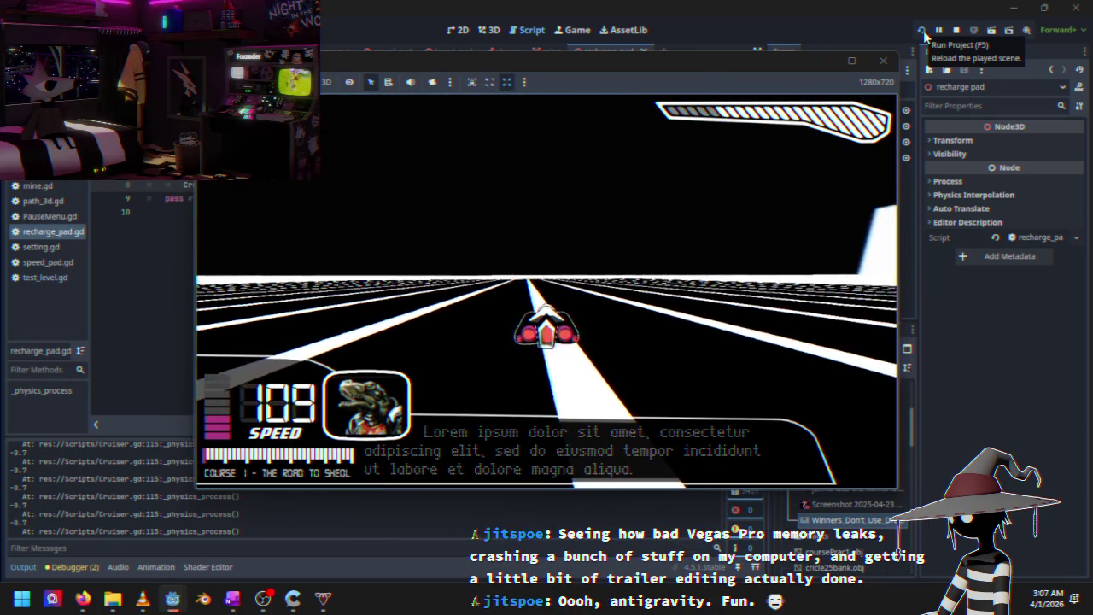
Pause the race and choose Quit to Main Menu
key(Escape)
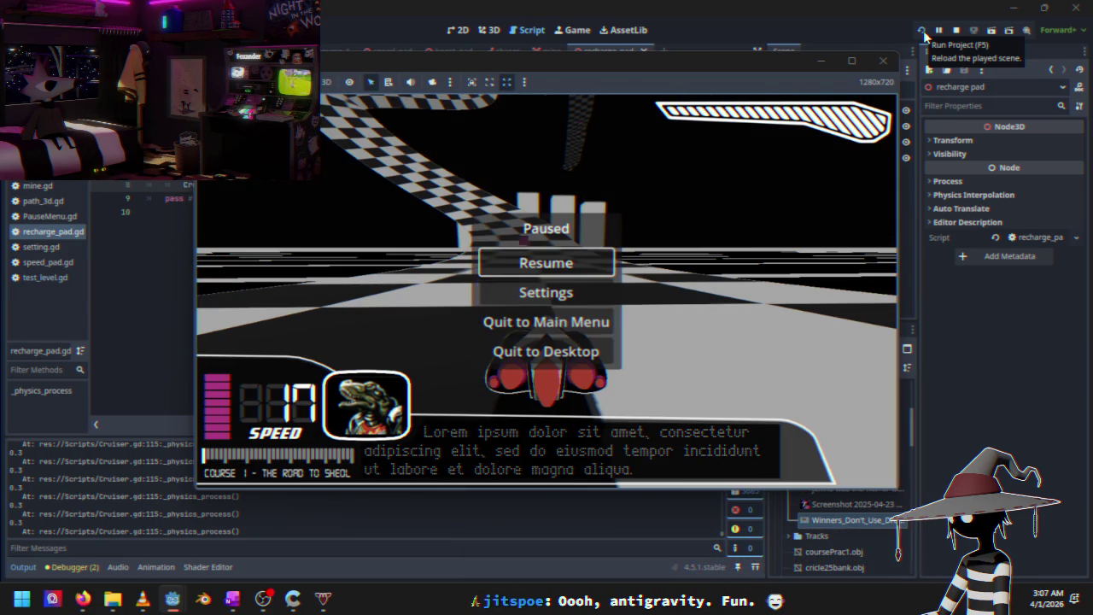
key(Down)
key(Down)
key(Down)
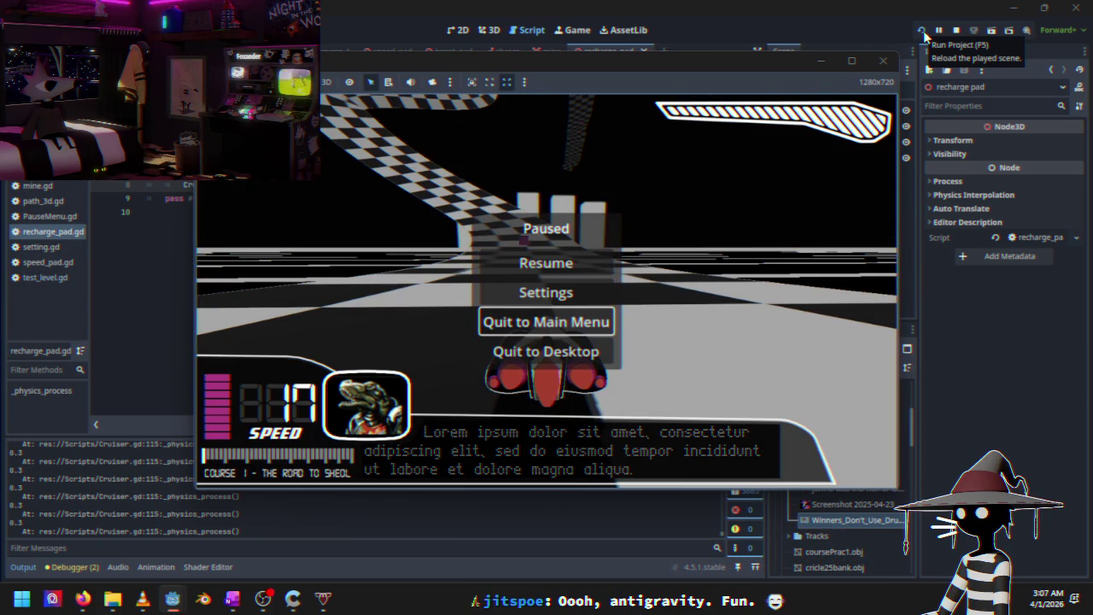
key(Return)
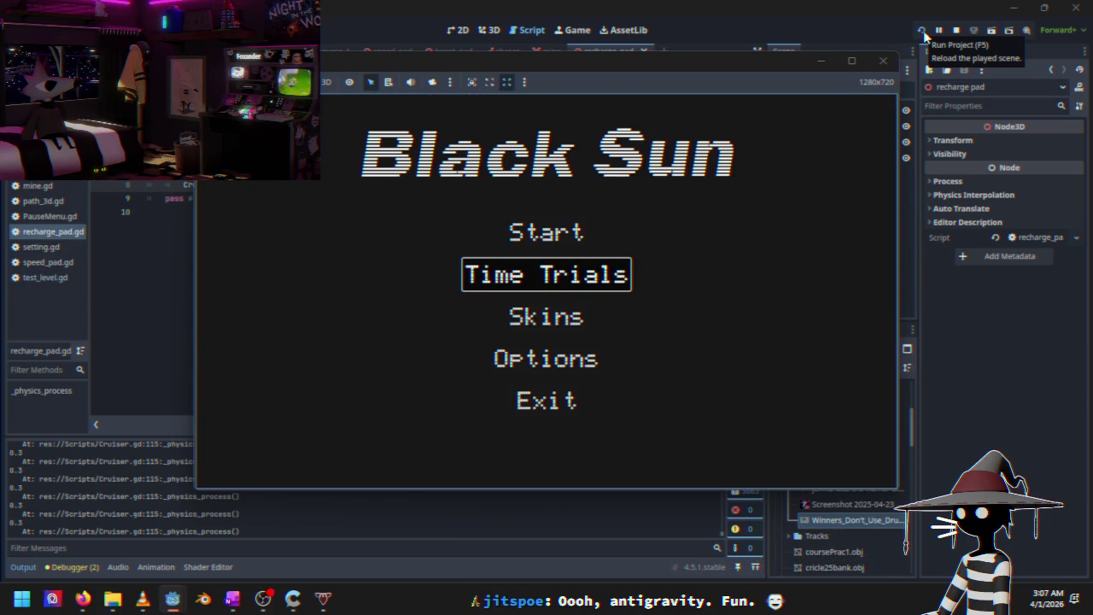
Race course 1 in Time Trials, pausing and resuming once, then Quit to Desktop
key(Return)
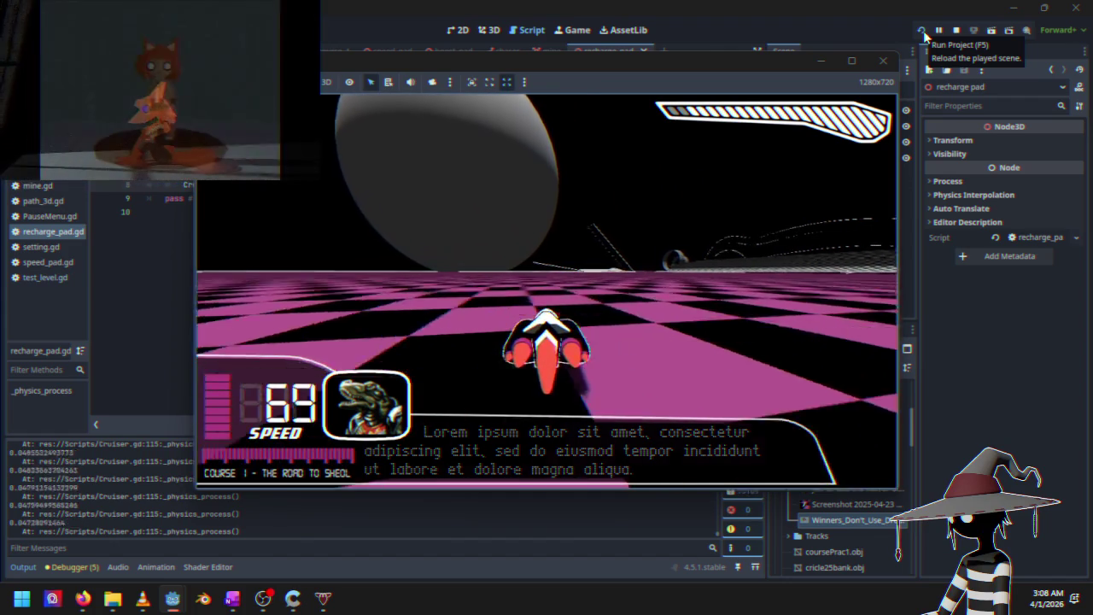
key(Escape)
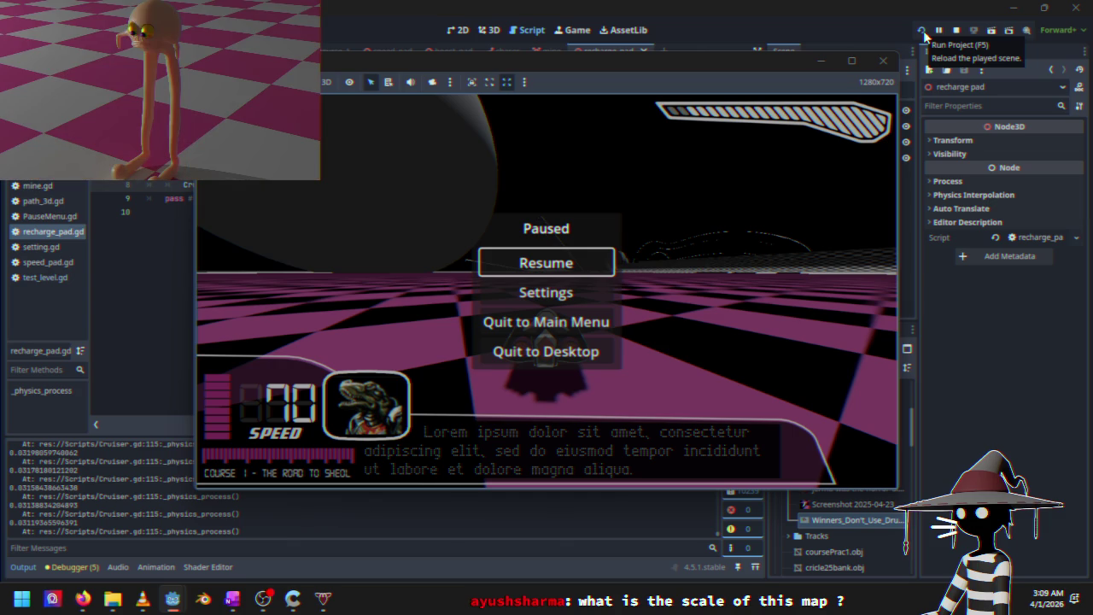
key(Escape)
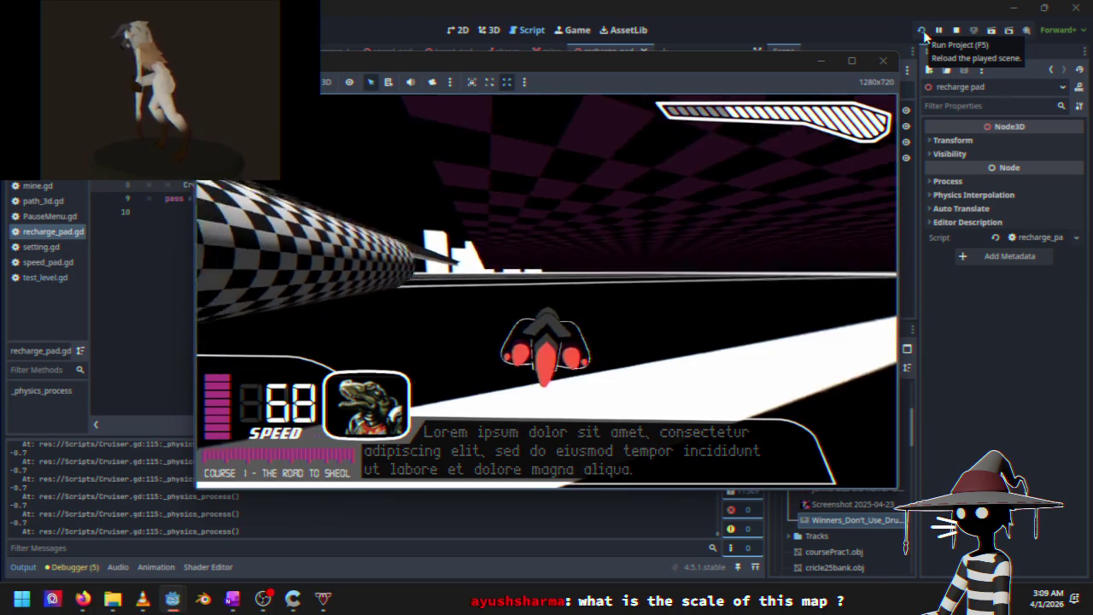
key(Escape)
key(Down)
key(Down)
key(Down)
key(Return)
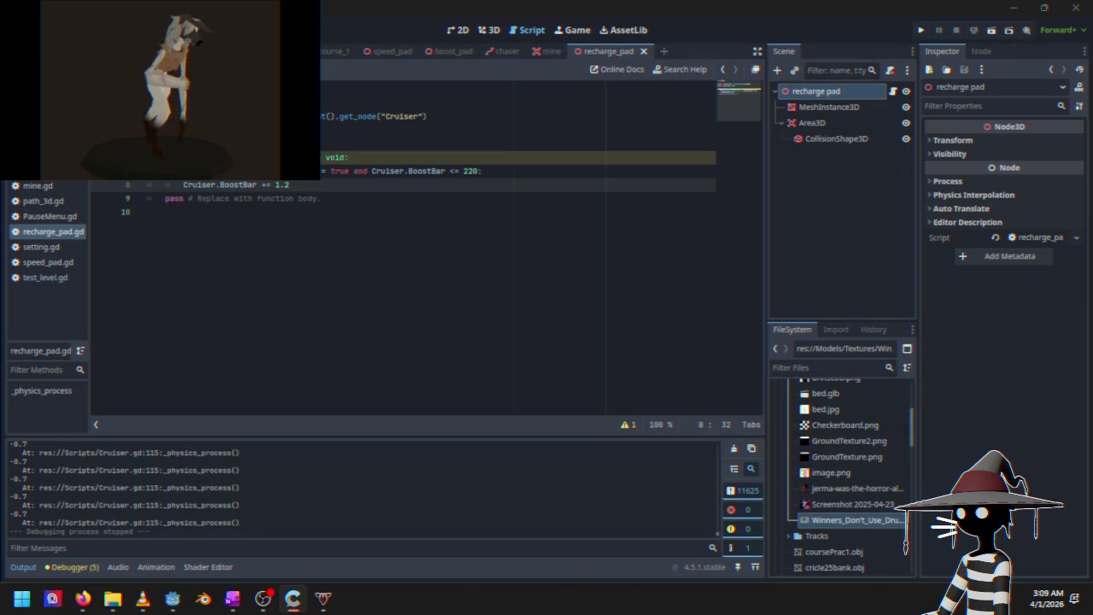
Open the course_1 scene in the 3D view and orbit around the Cruiser and track
click(490, 30)
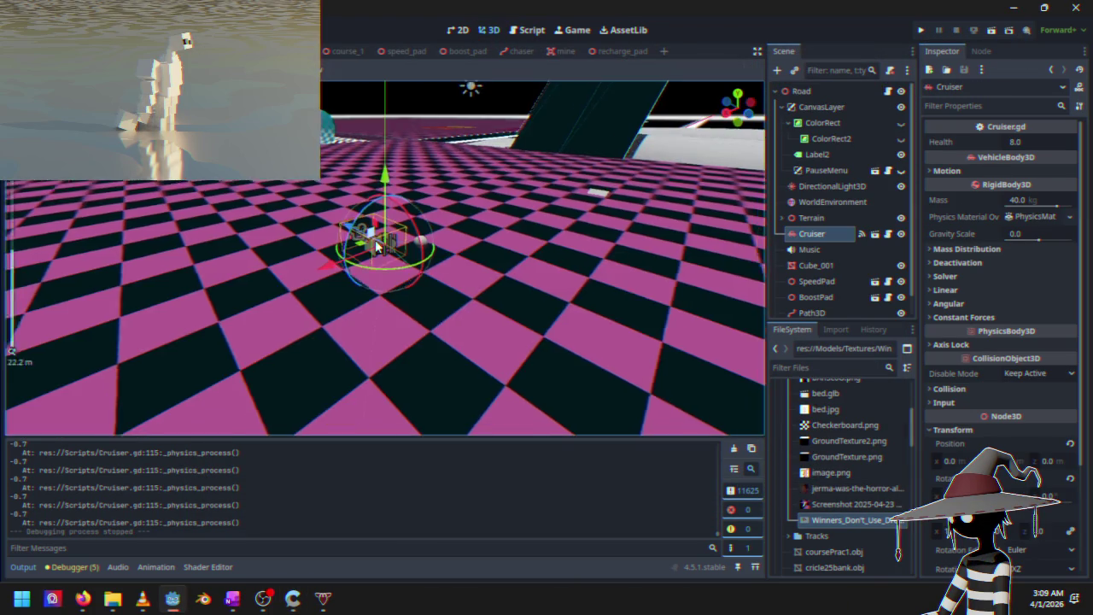
scroll(456, 241, down, 5)
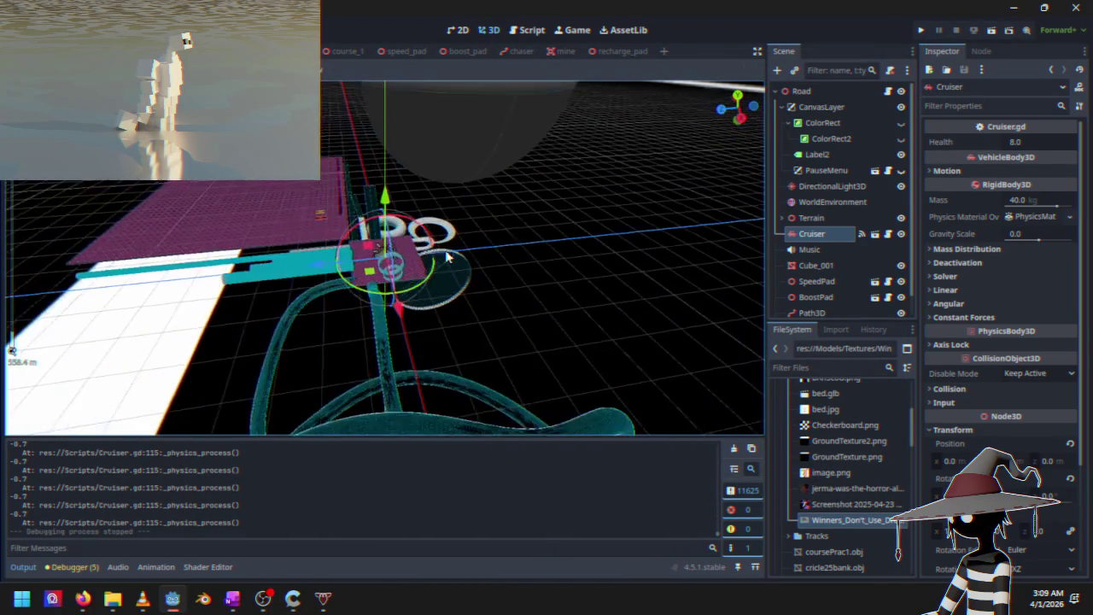
click(345, 52)
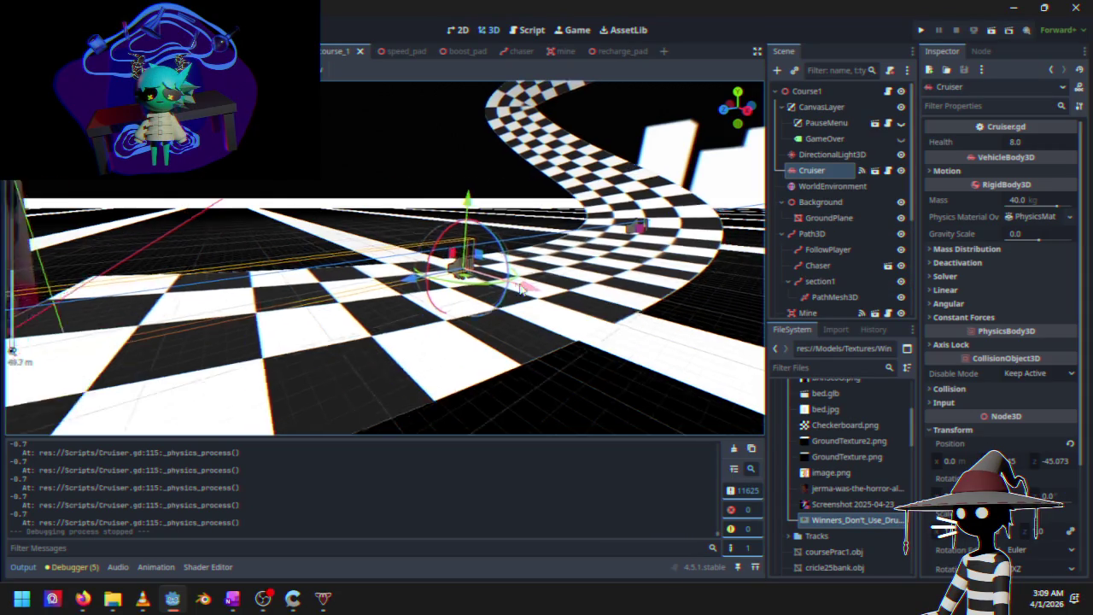
mouse_move(532, 258)
mouse_down()
mouse_move(592, 245)
mouse_move(339, 277)
mouse_move(568, 225)
mouse_move(483, 227)
mouse_up()
scroll(623, 225, up, 2)
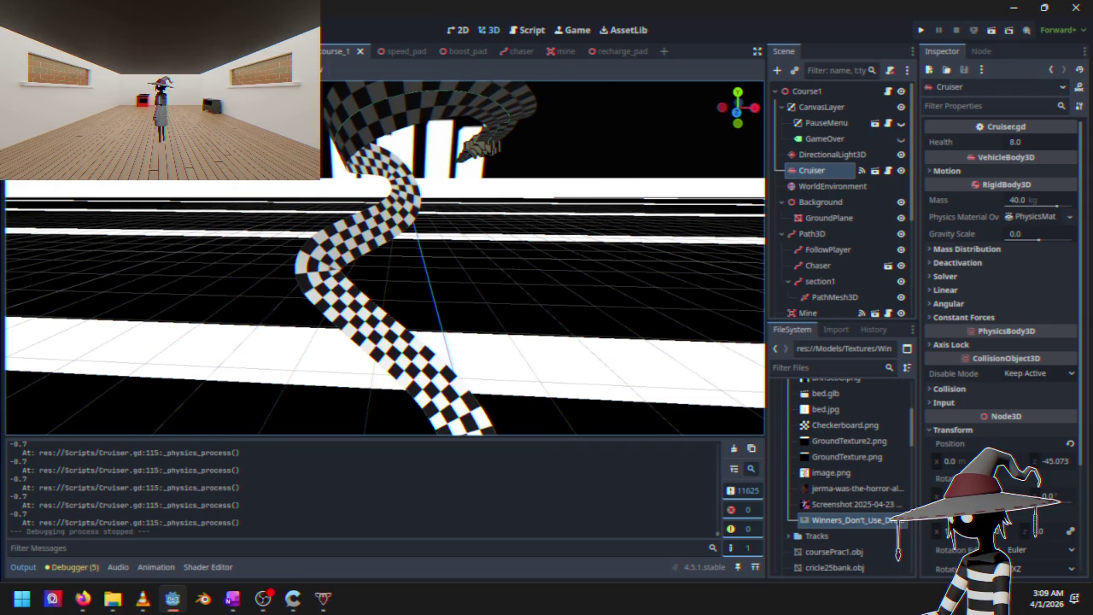
Frame the view on the Cruiser node and relaunch the game for another test
key(f)
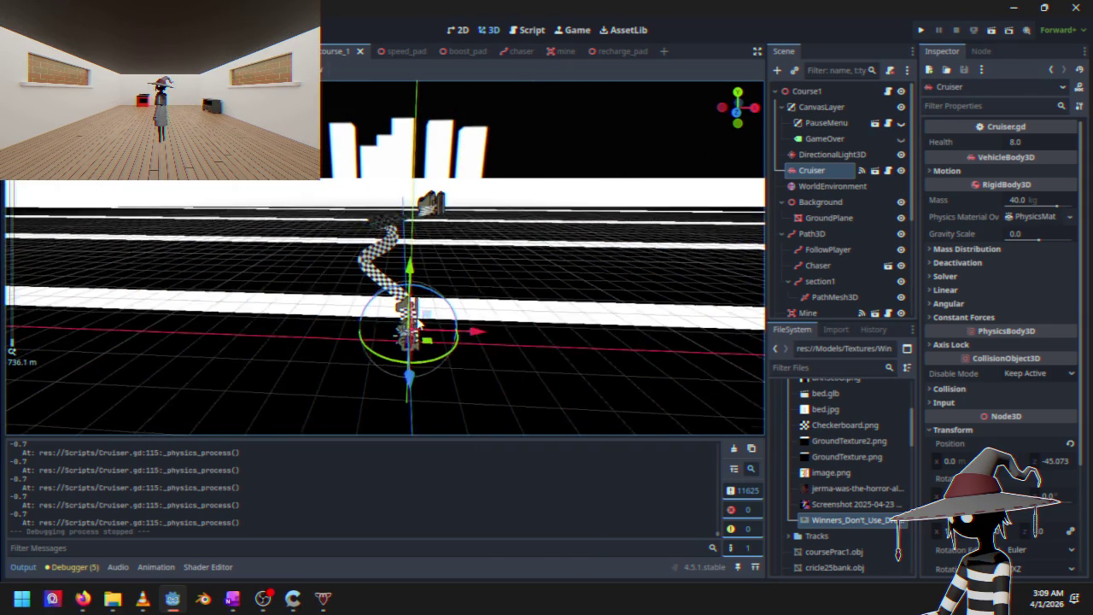
scroll(162, 312, up, 15)
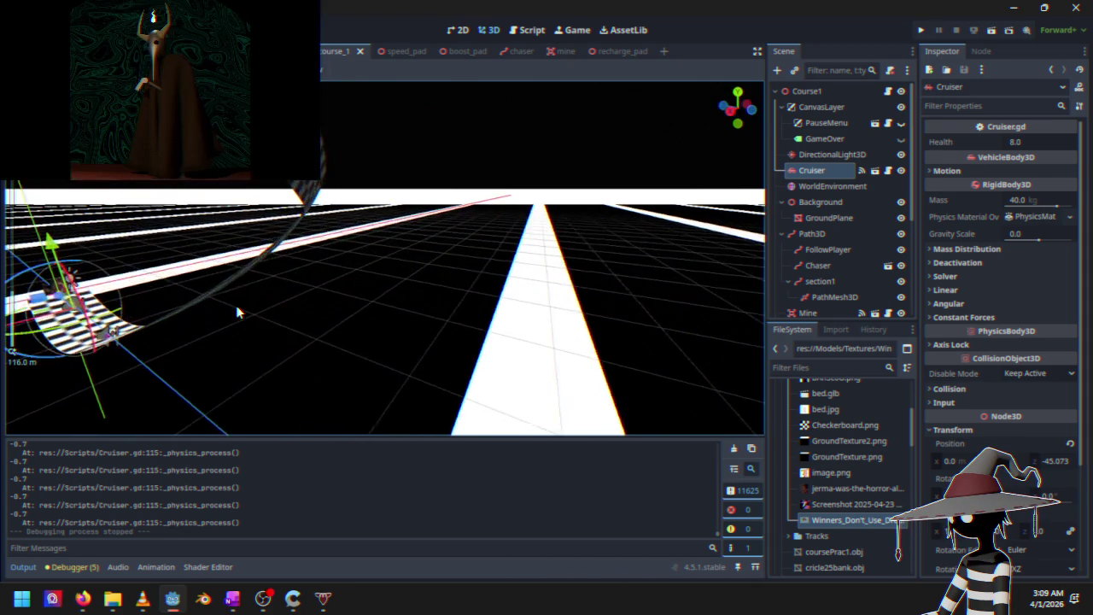
scroll(357, 296, down, 15)
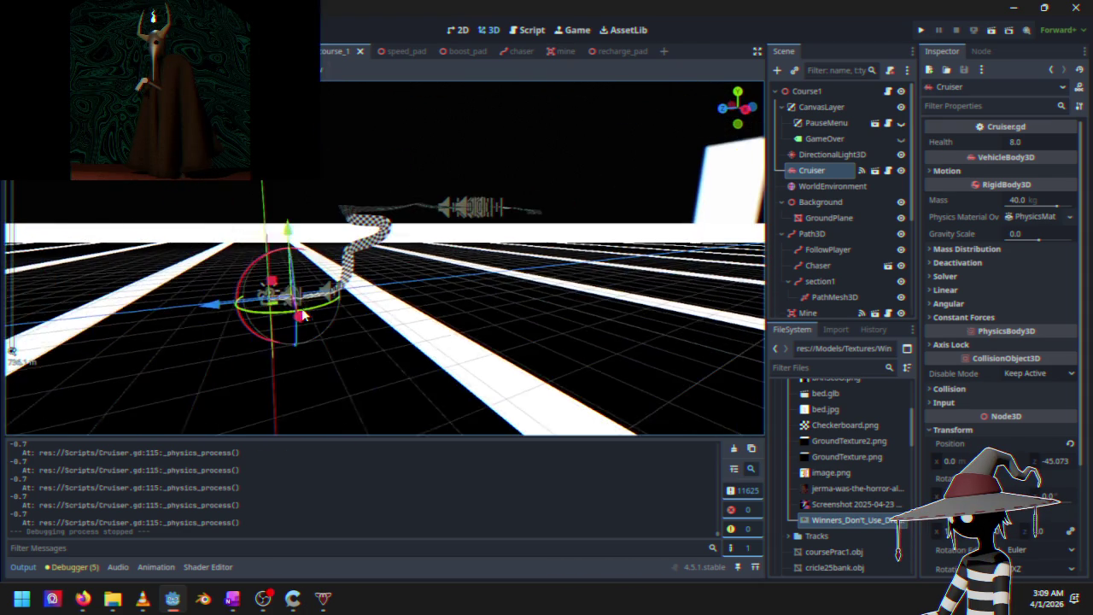
key(f)
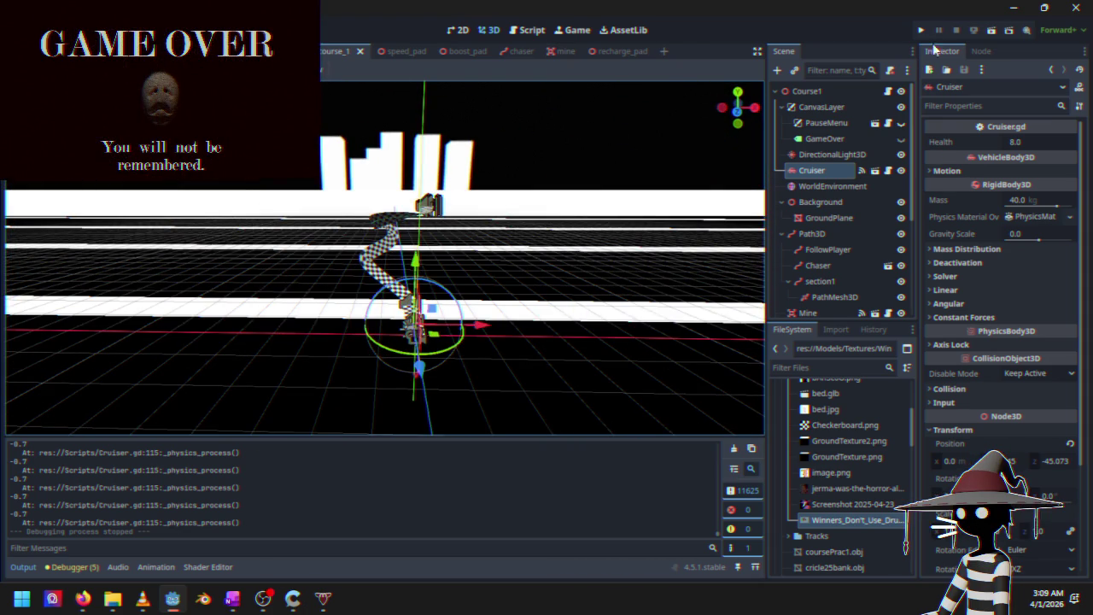
click(925, 32)
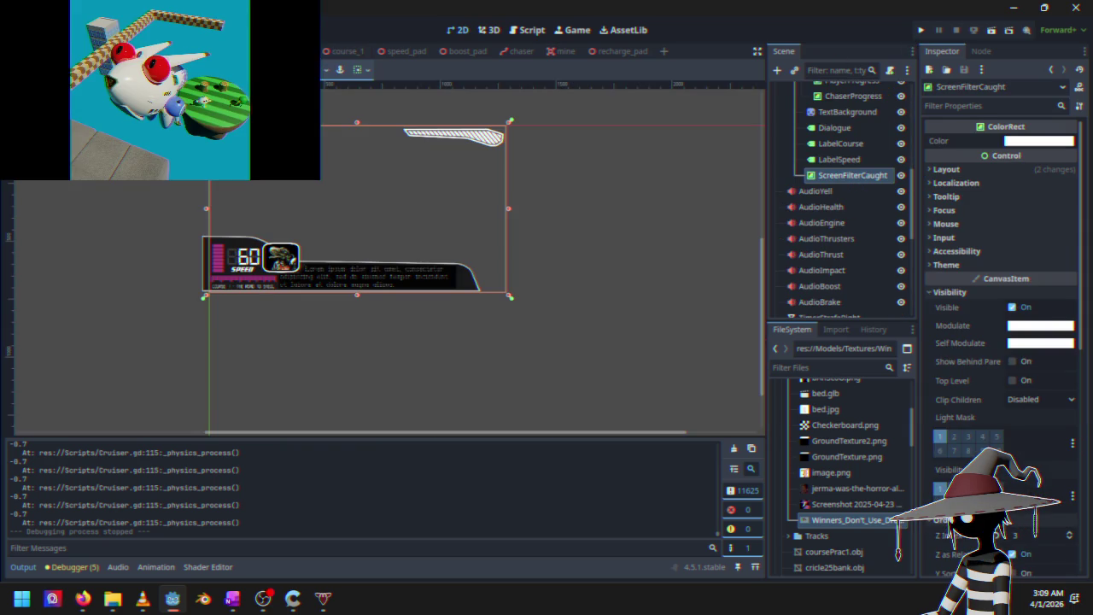
Run Black Sun again and start a Time Trials race from the title menu
click(922, 32)
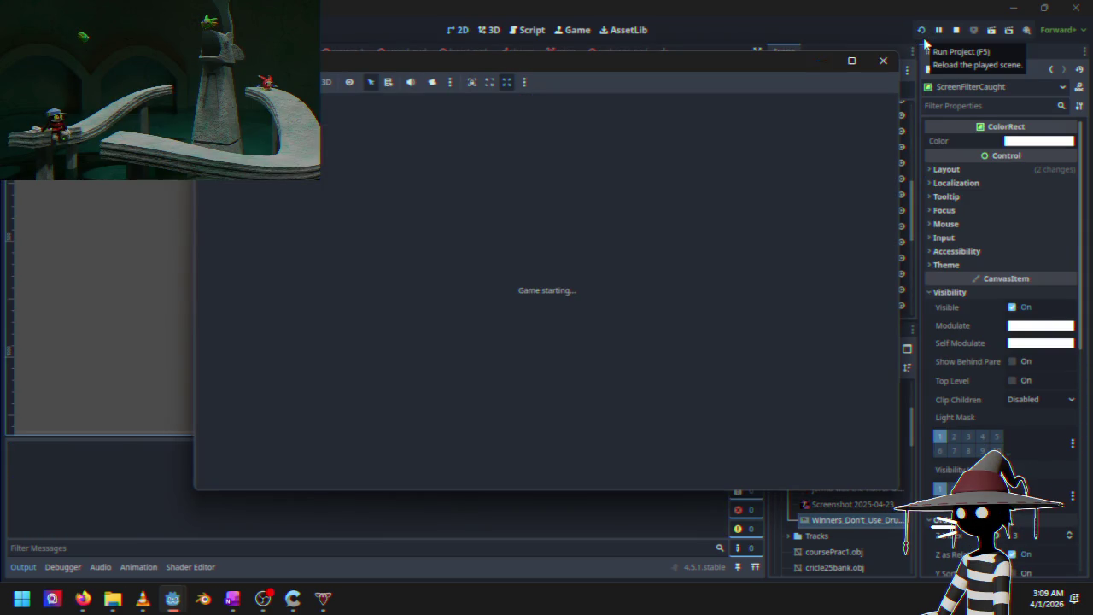
key(Down)
key(Down)
key(Up)
key(Down)
key(Up)
key(Down)
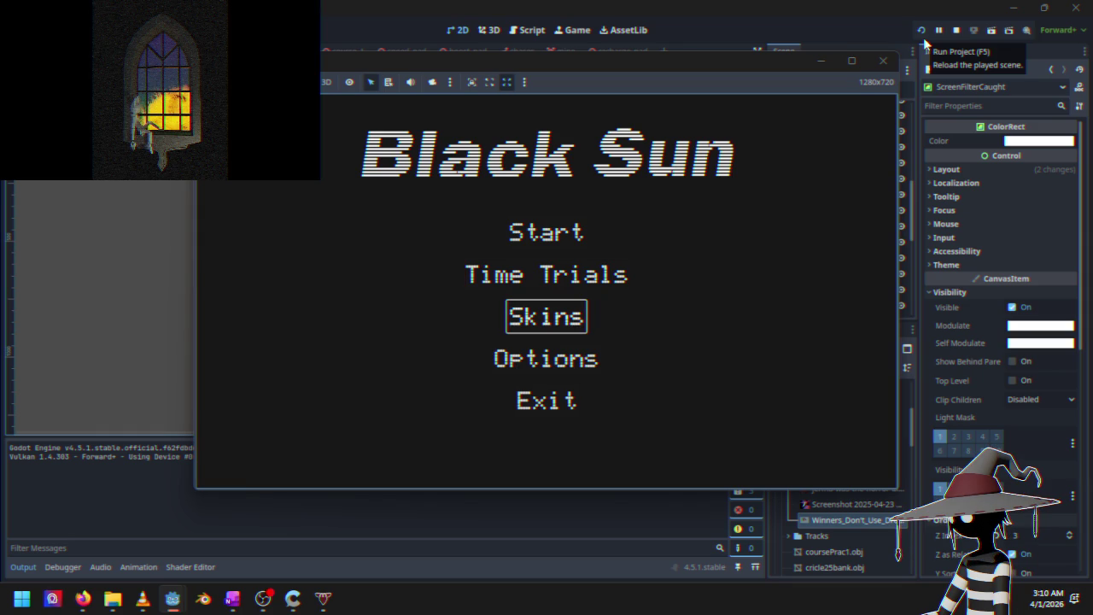
key(Up)
key(Down)
key(Down)
key(Up)
key(Up)
key(Down)
key(Up)
key(Down)
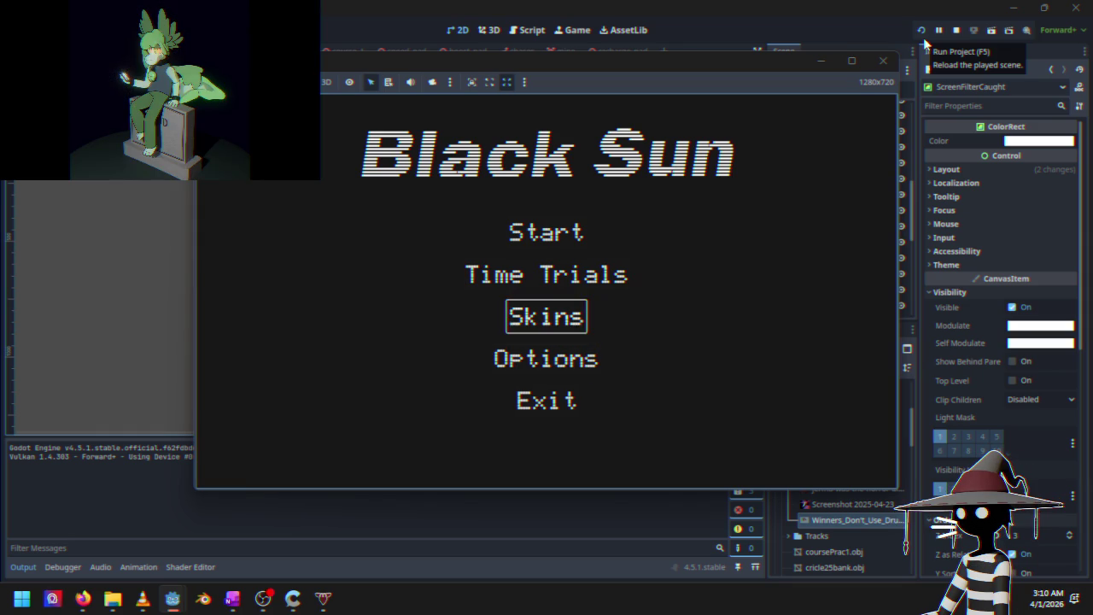
key(Up)
key(Up)
key(Down)
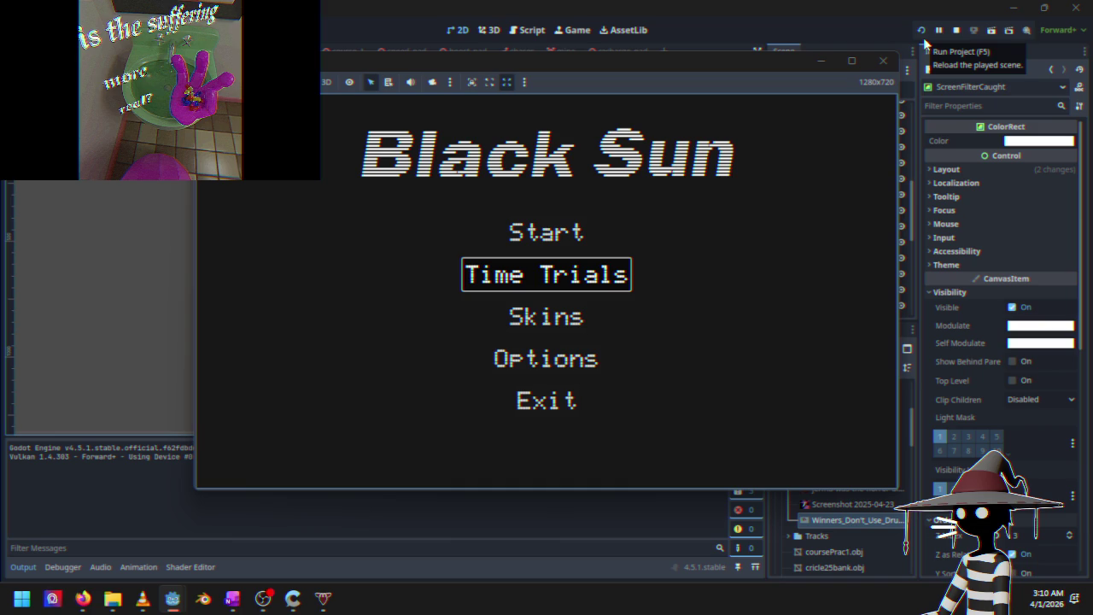
key(Return)
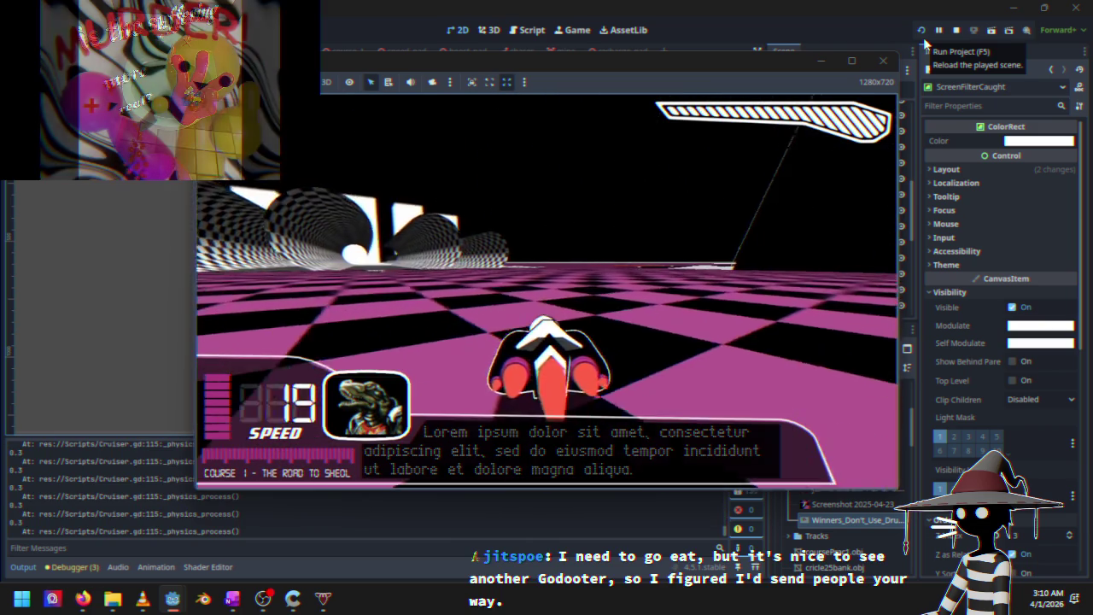
Drive the ship down the track, then pause with the focus on Resume
key(Left)
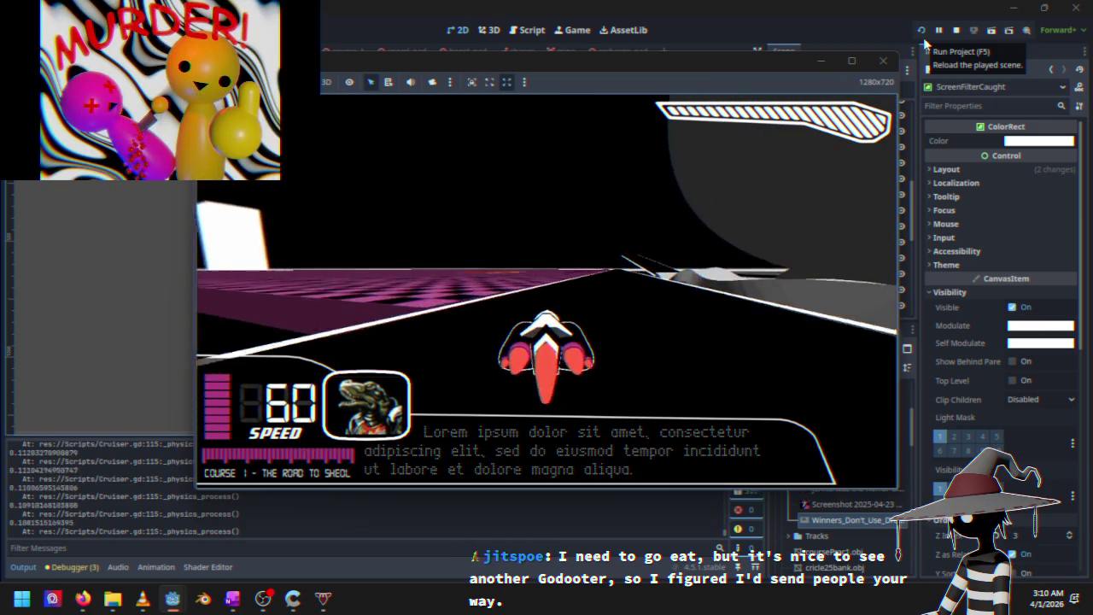
key(Left)
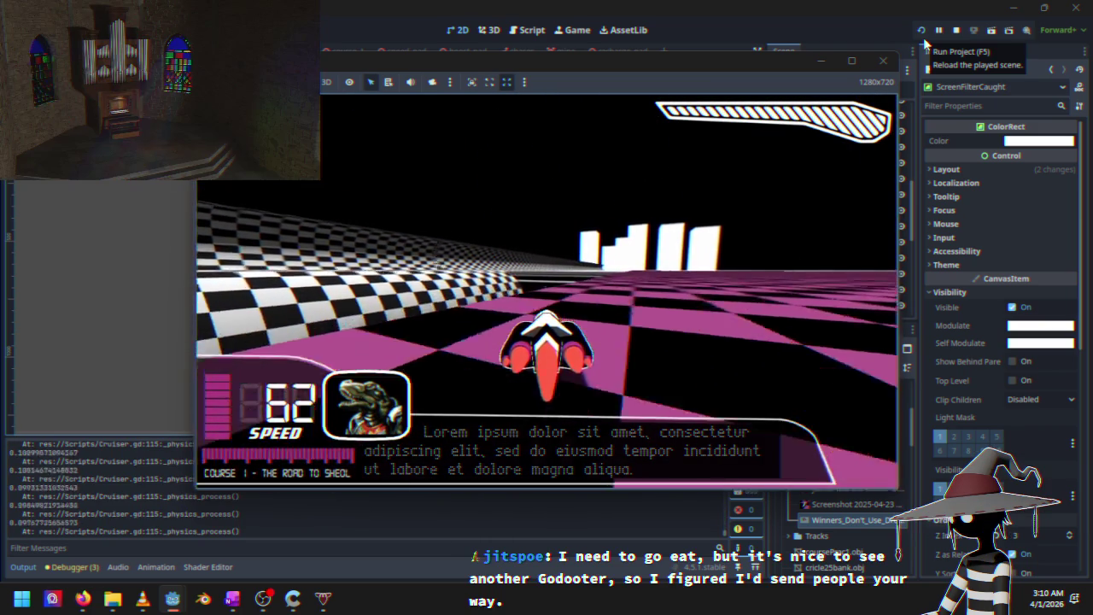
key(Escape)
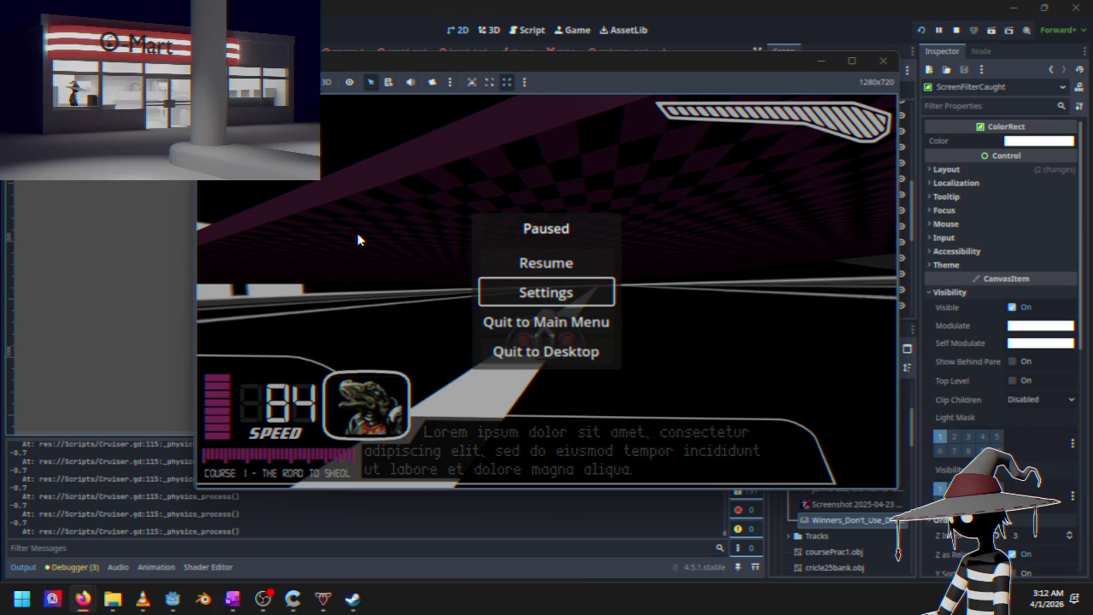
key(Up)
key(Return)
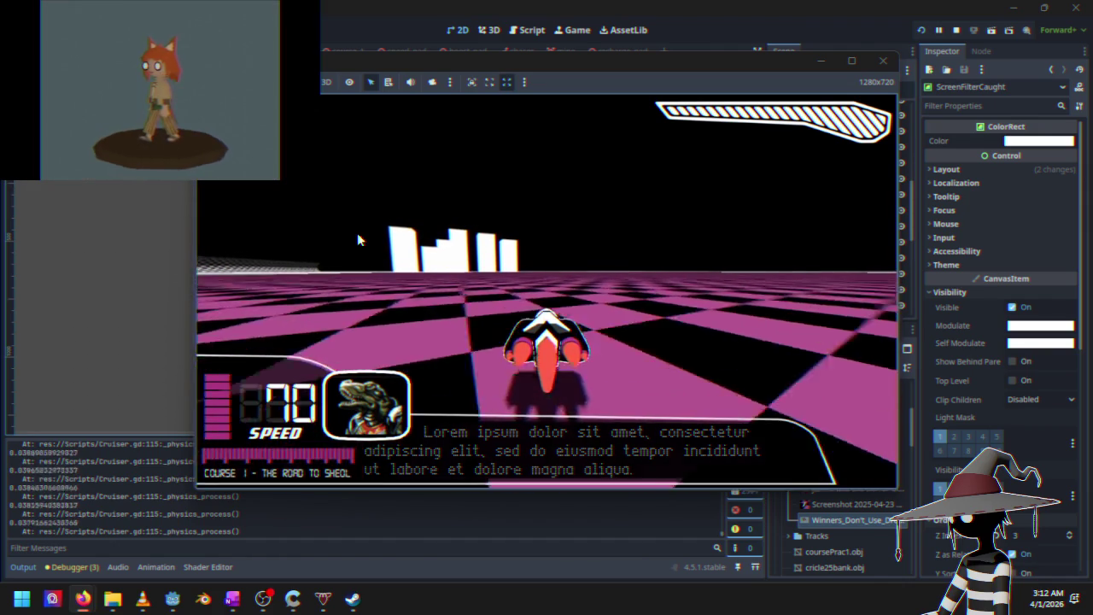
key(Escape)
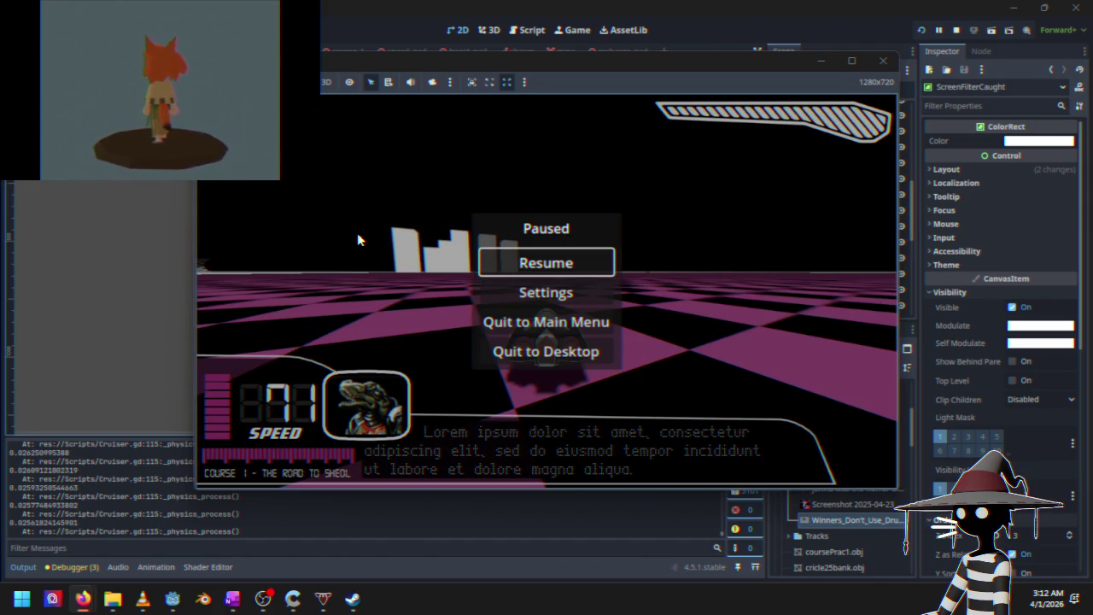
click(956, 30)
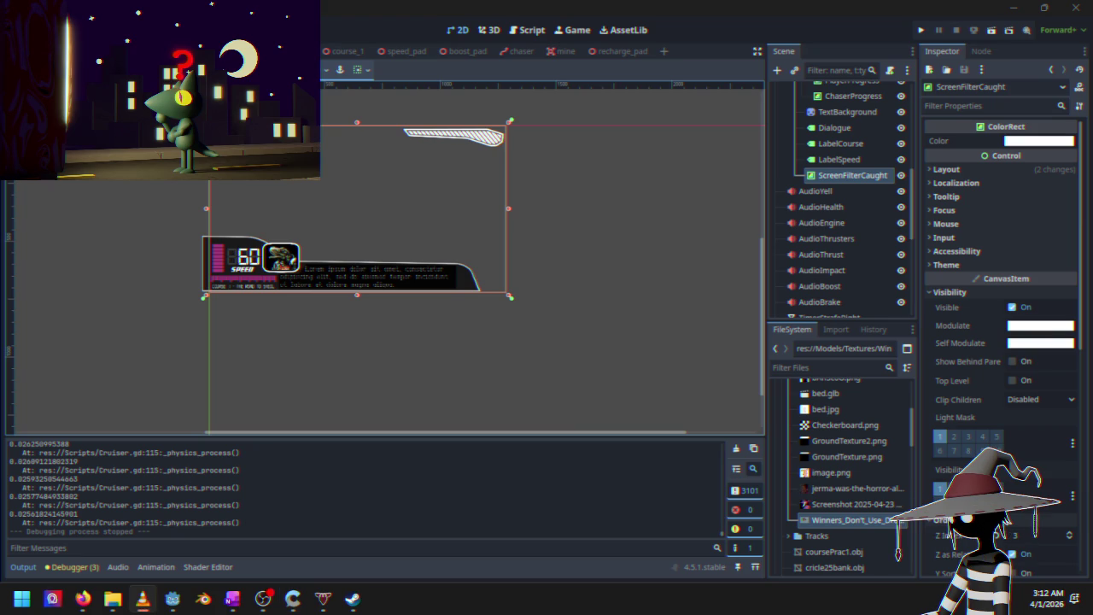
Review Cruiser.gd's MAX_SPEED code around lines 117–123, then launch and stop the game
click(532, 32)
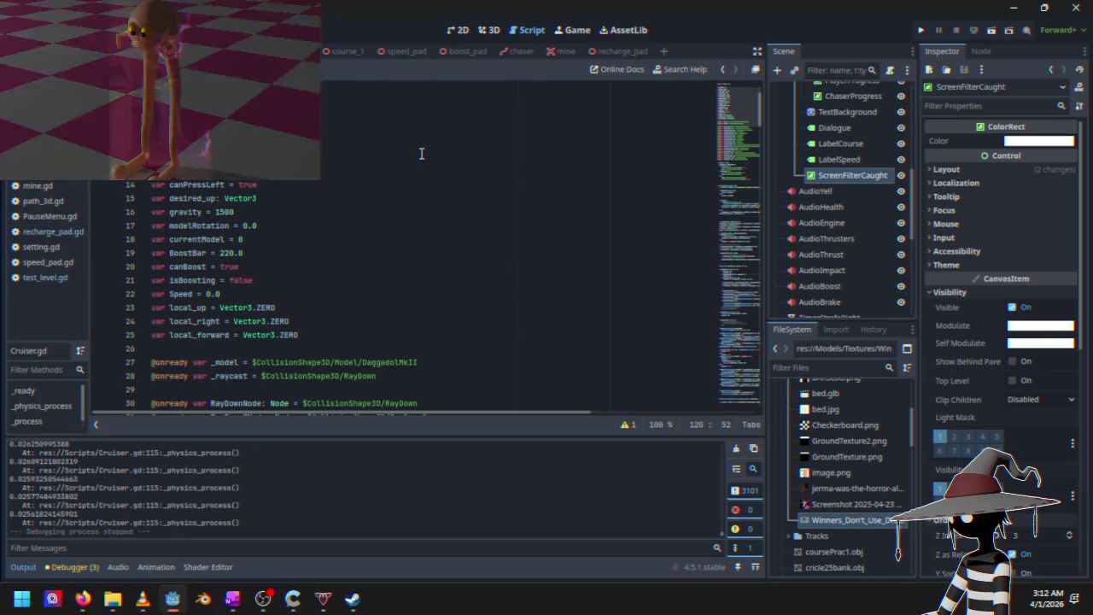
scroll(310, 290, down, 6)
mouse_move(735, 145)
mouse_down()
mouse_move(737, 266)
mouse_move(740, 245)
mouse_up()
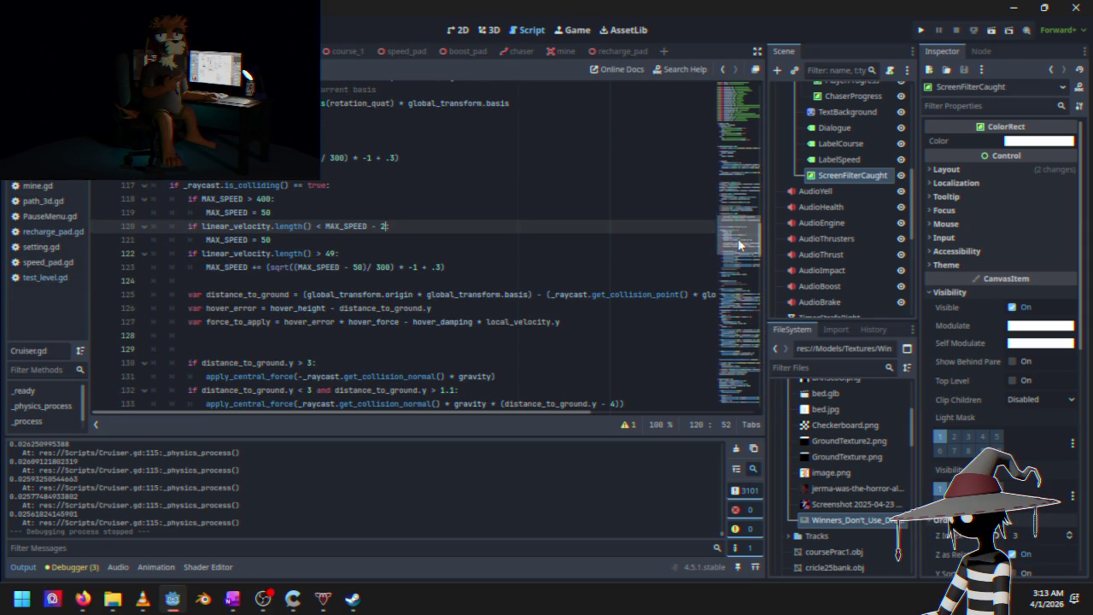
click(358, 267)
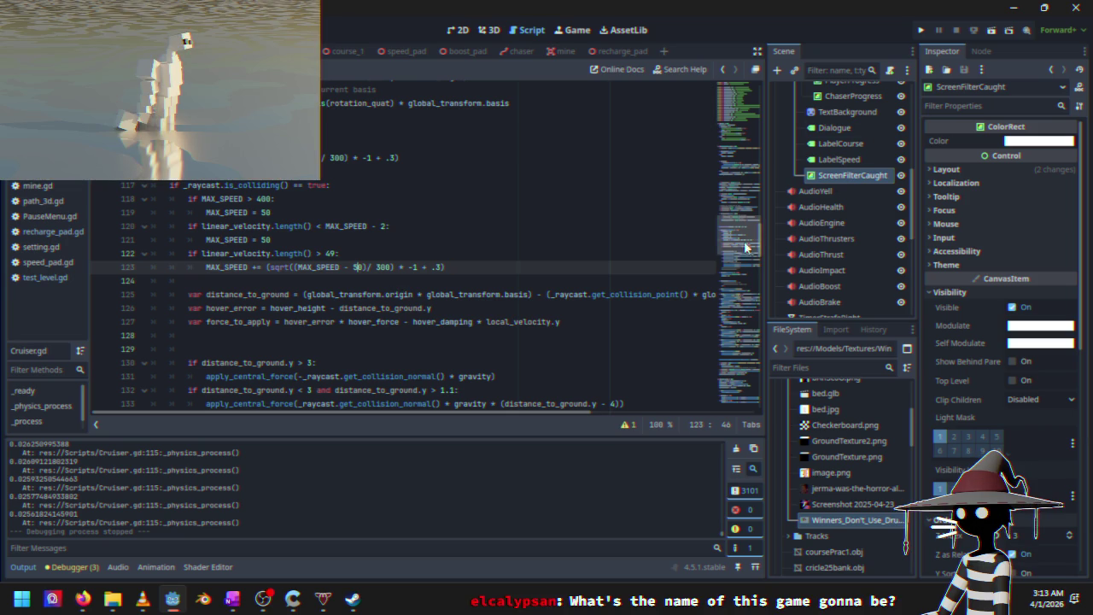
click(925, 34)
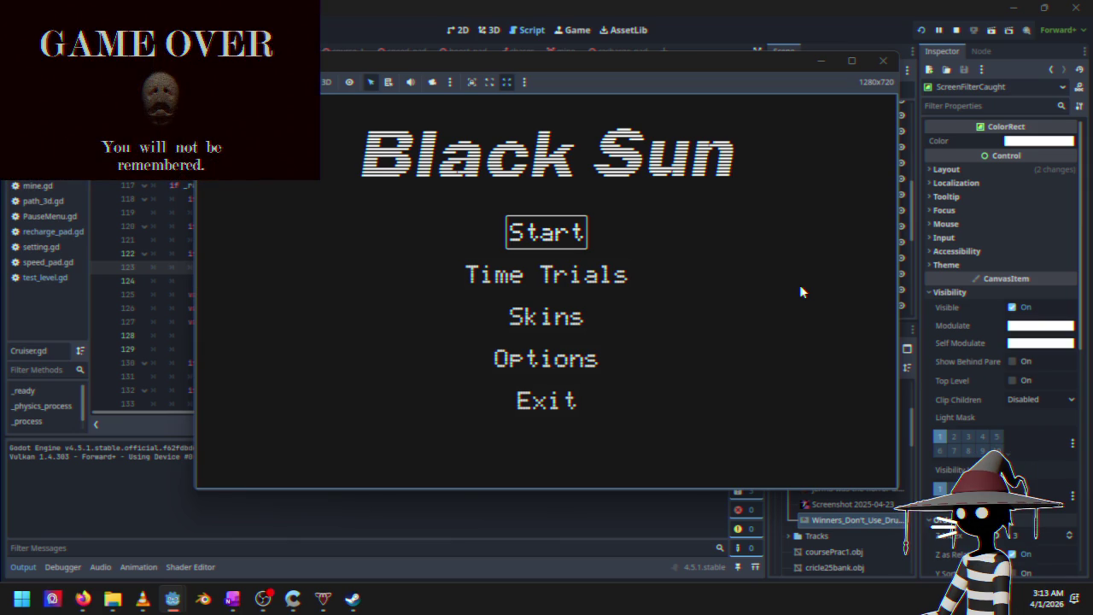
click(957, 31)
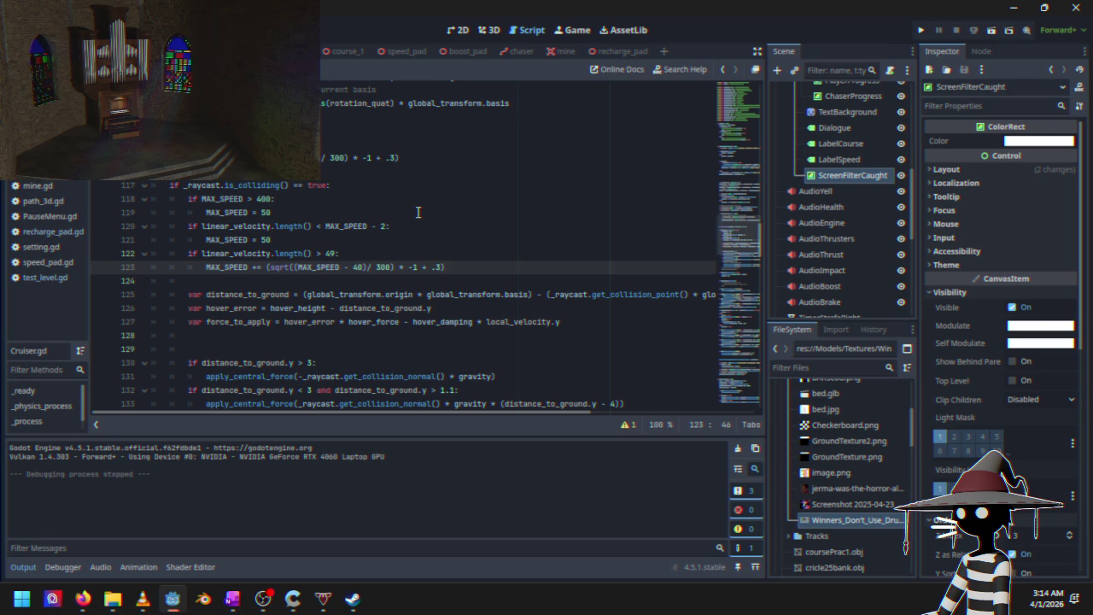
Change line 122's threshold from 49 to 39 and the MAX_SPEED resets from 50 to 40
click(333, 254)
key(Delete)
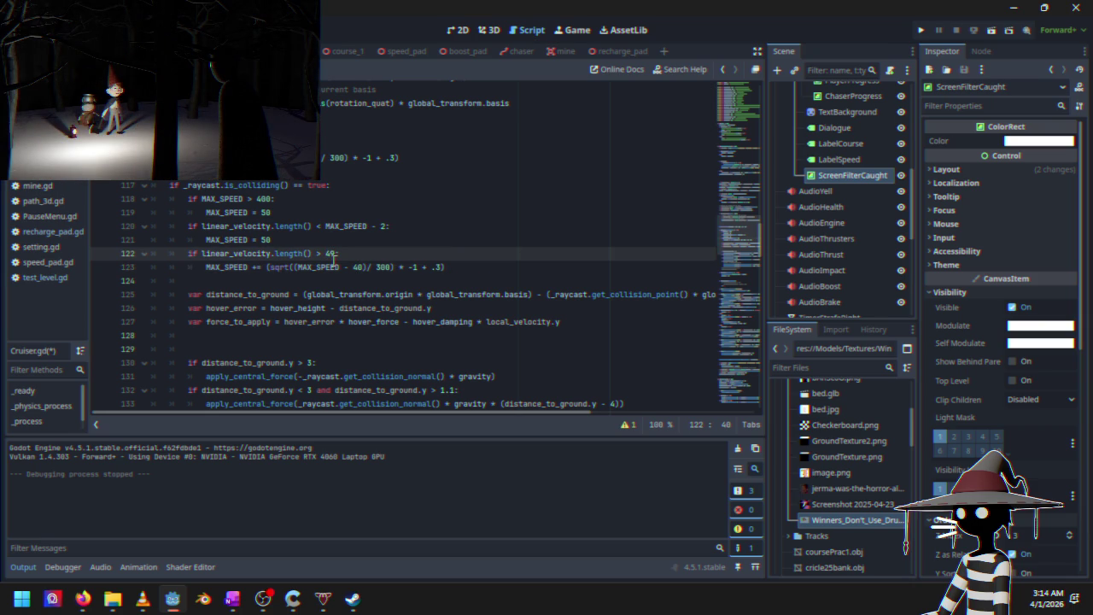
text(3)
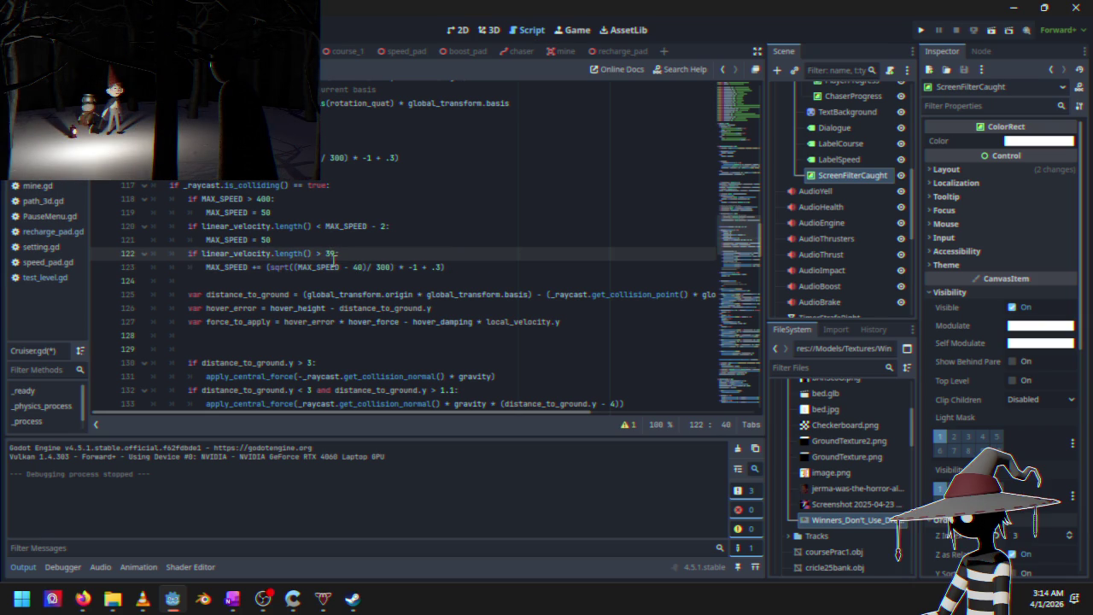
click(265, 236)
text(4)
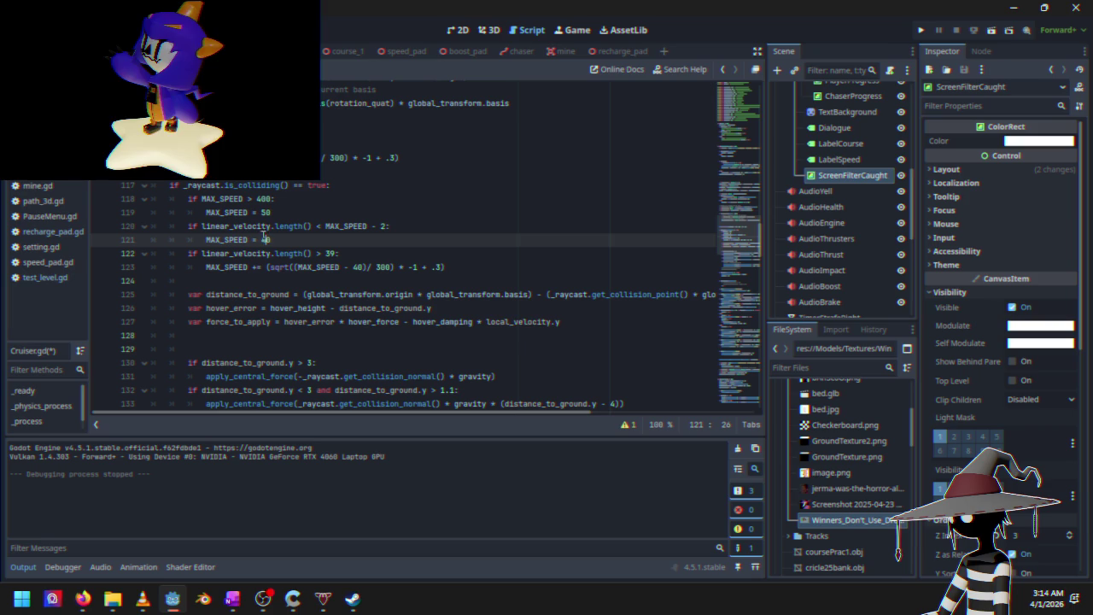
click(266, 213)
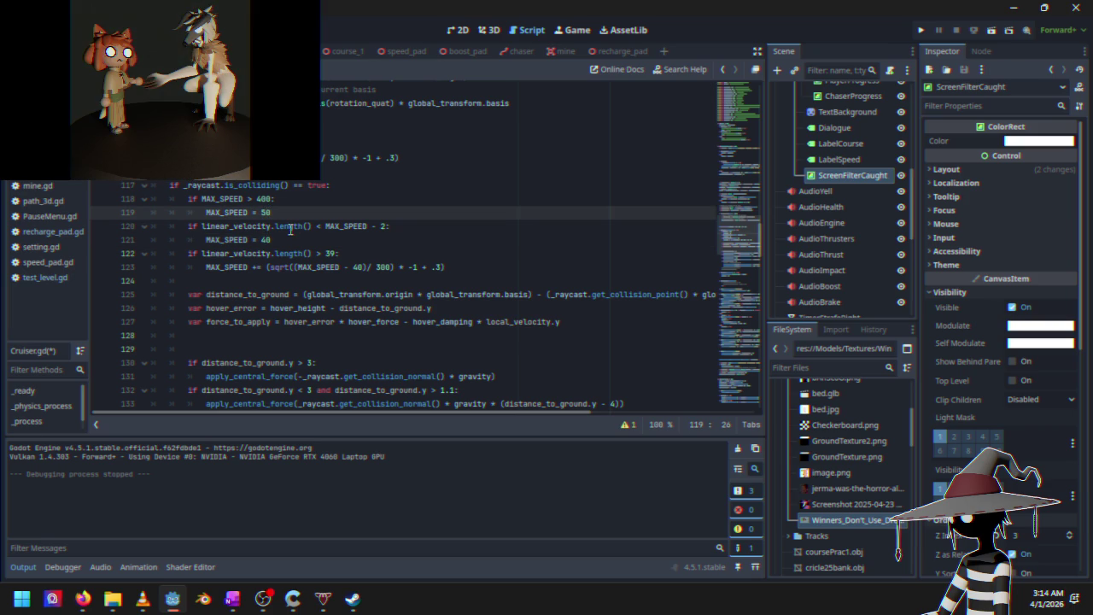
key(BackSpace)
text(4)
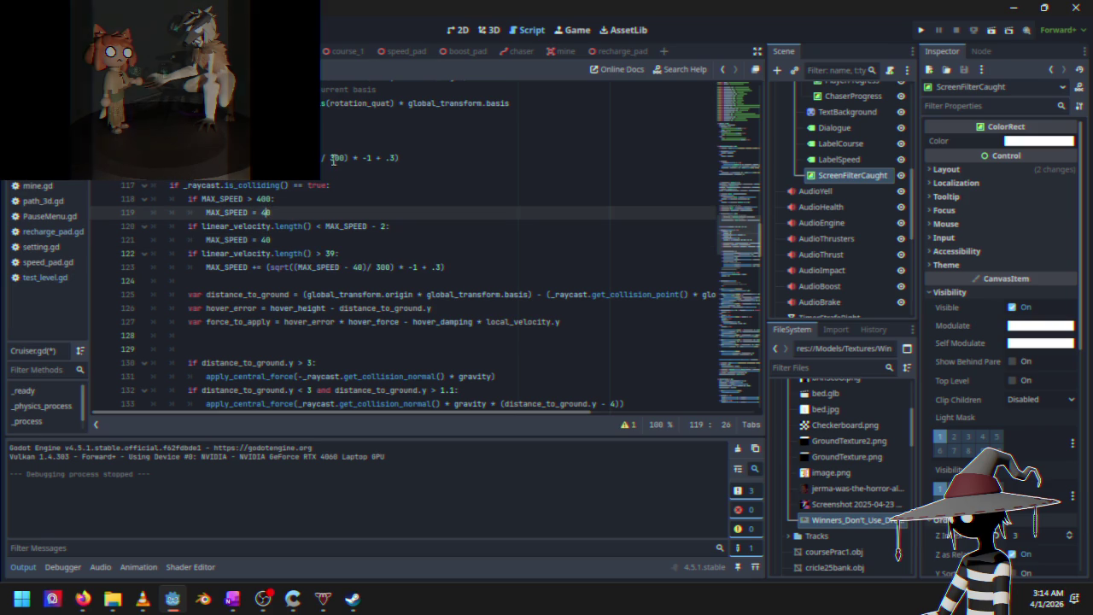
click(333, 159)
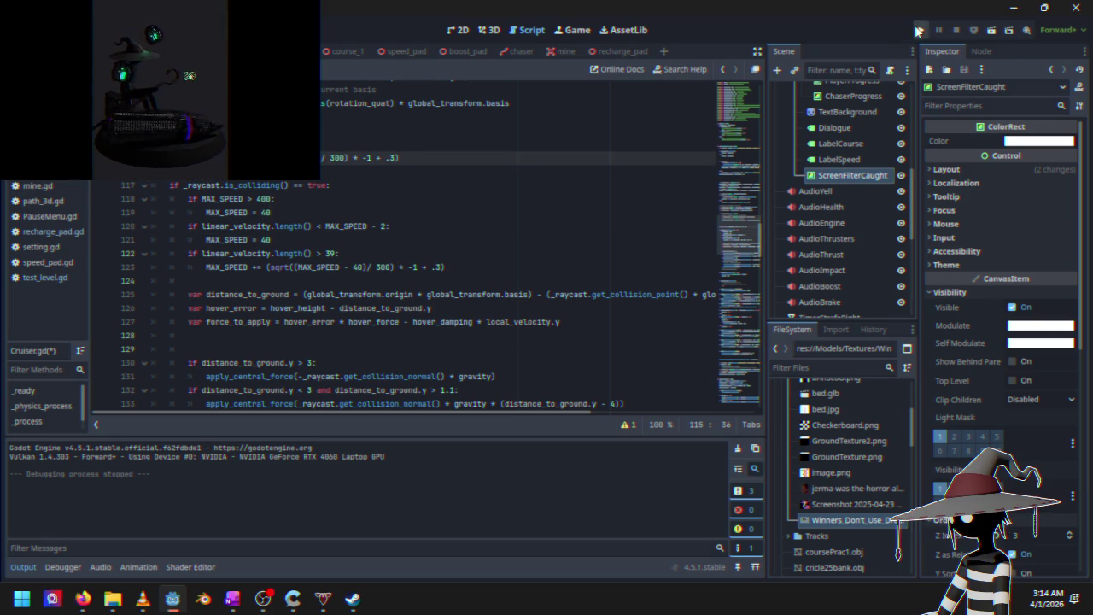
Run the game with the new speed values and get into a Time Trials race
click(920, 30)
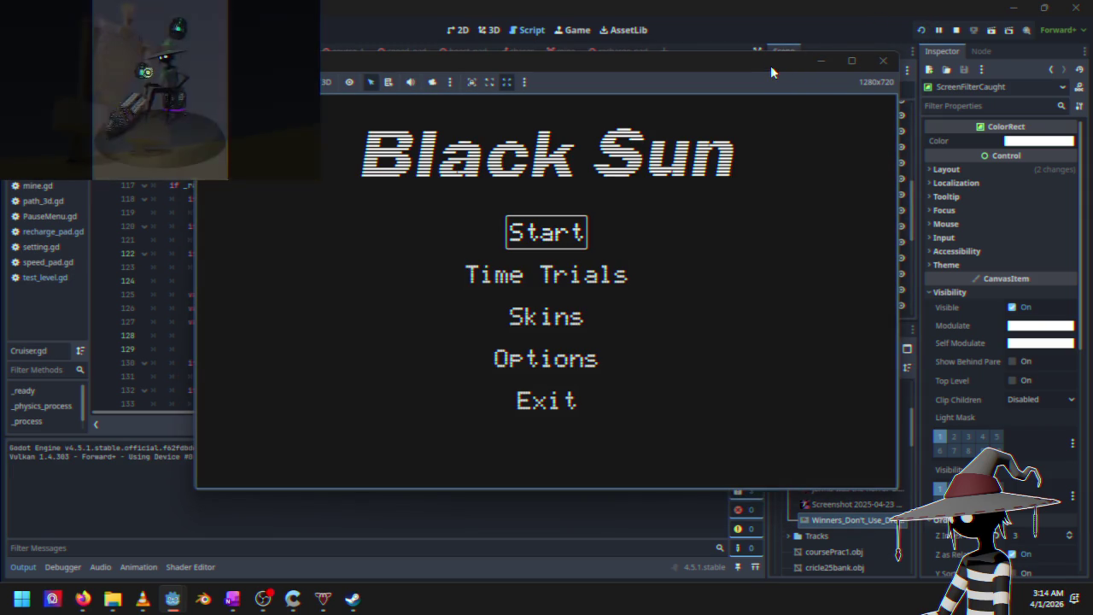
key(Down)
key(Up)
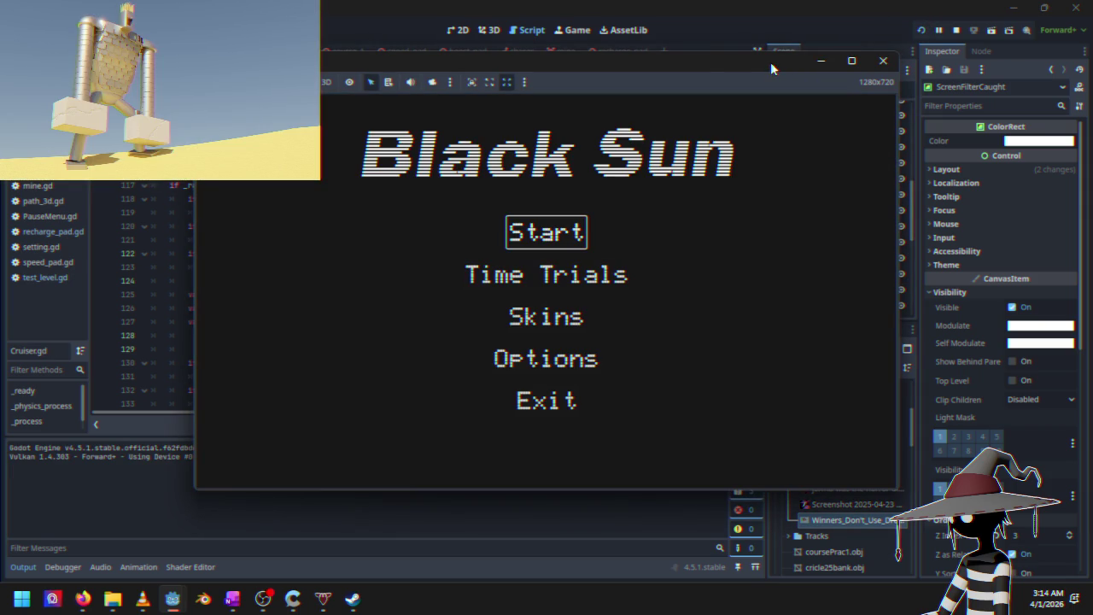
key(Return)
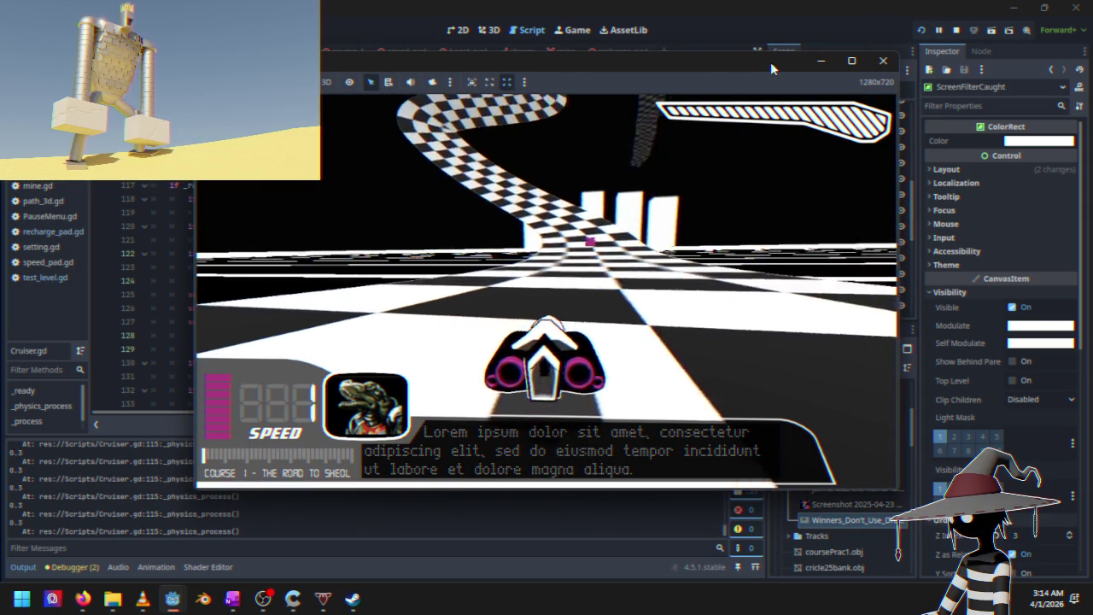
key(Escape)
key(Return)
key(Down)
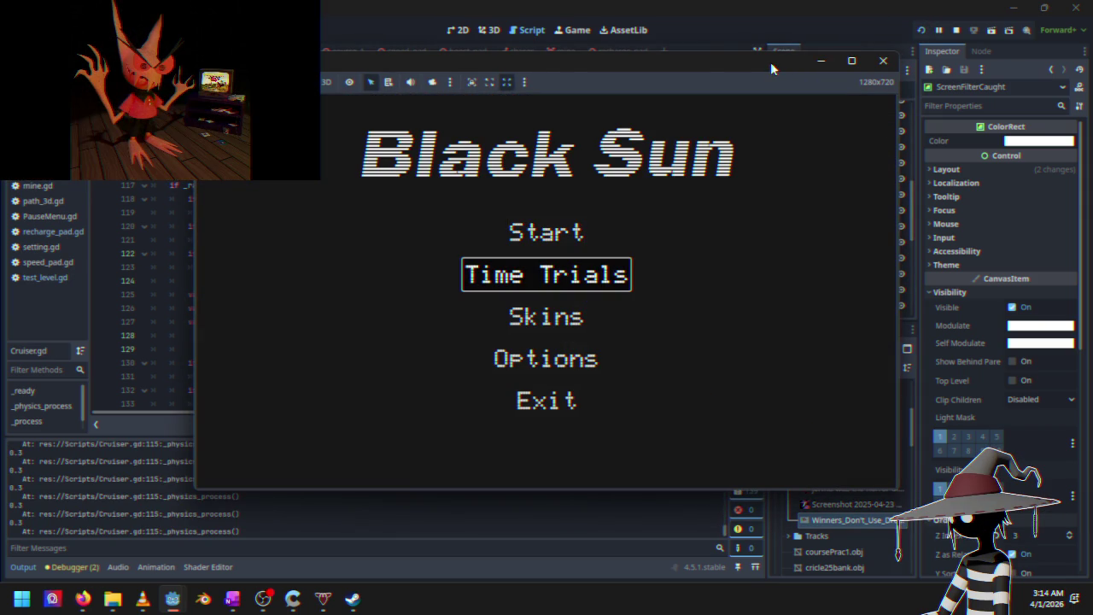
key(Return)
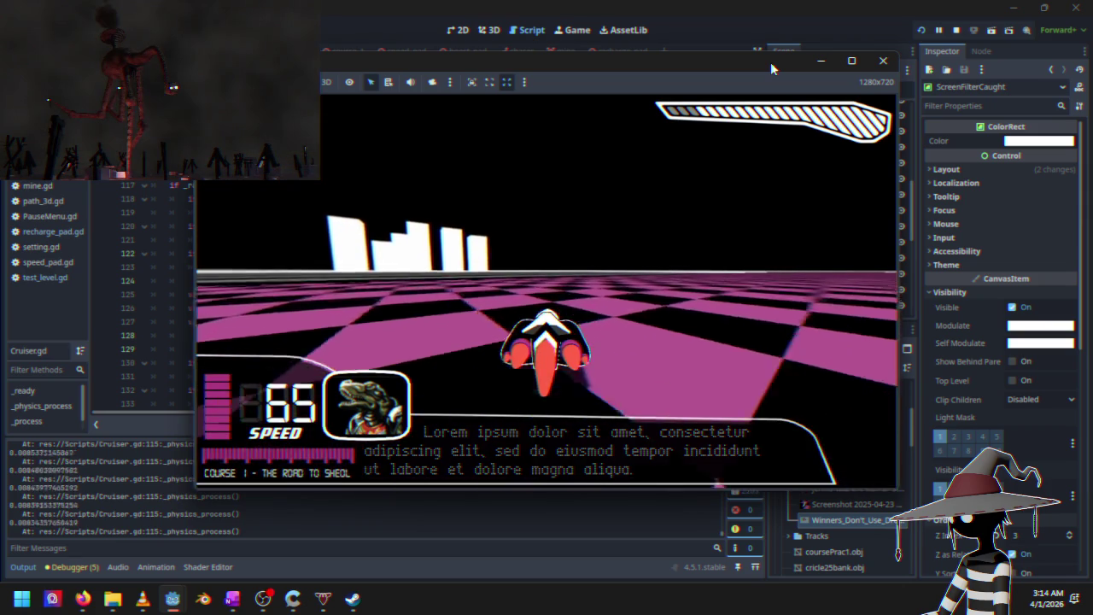
Race, pausing and resuming once, then quit the game back to Cruiser.gd
key(Escape)
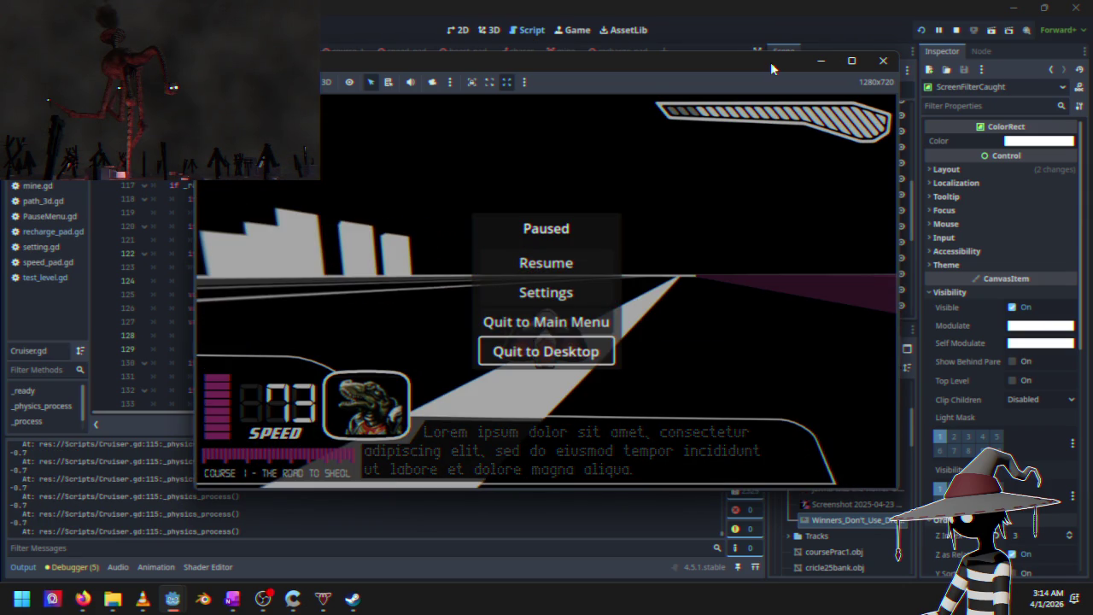
key(Down)
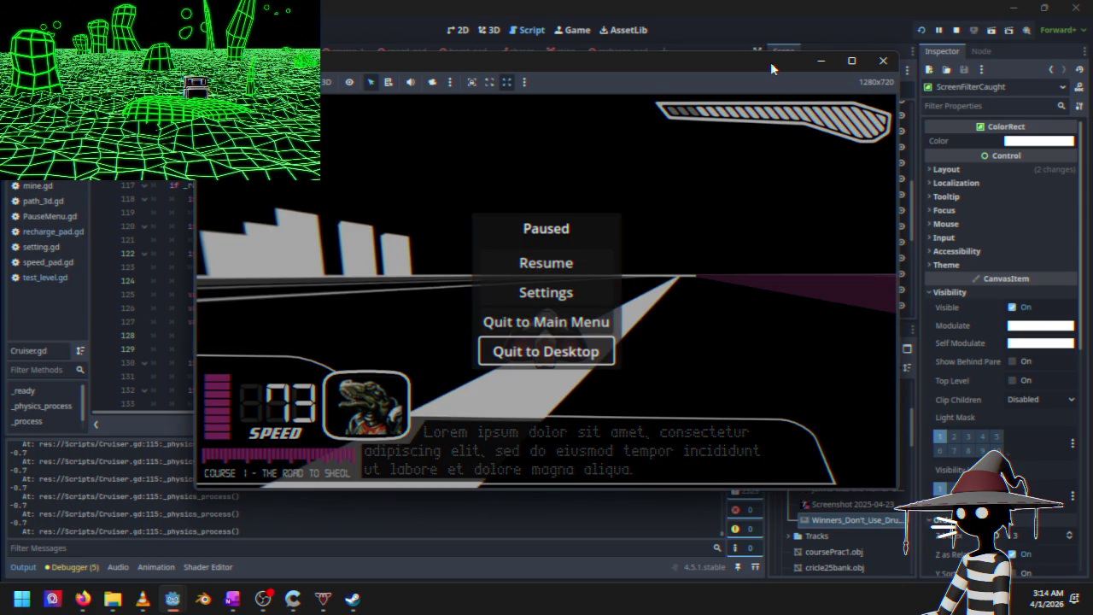
key(Up)
key(Up)
key(Return)
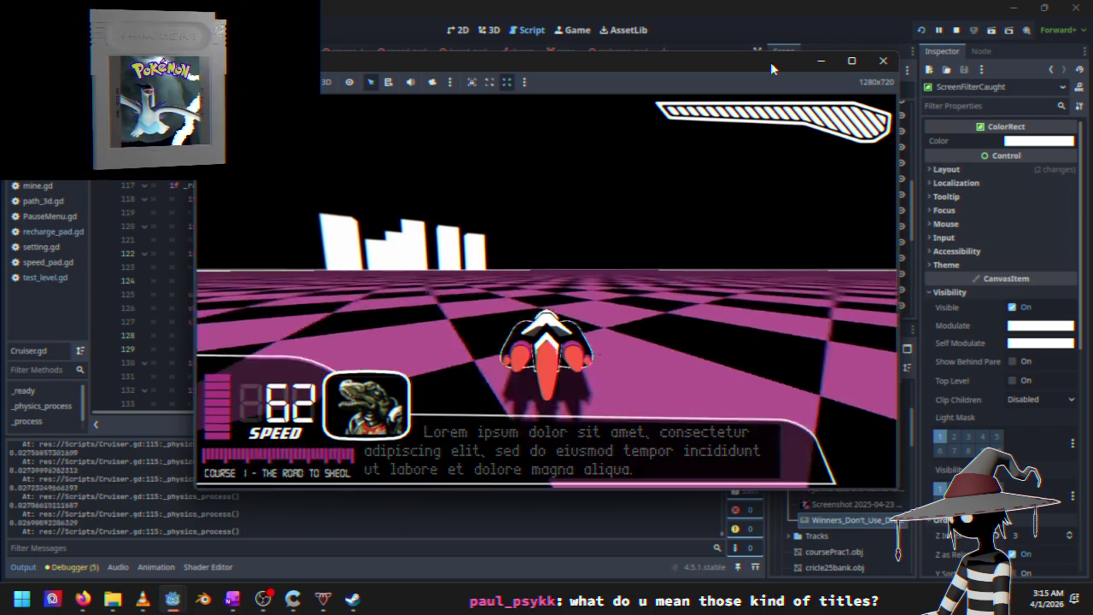
key(Escape)
key(Down)
key(Down)
key(Down)
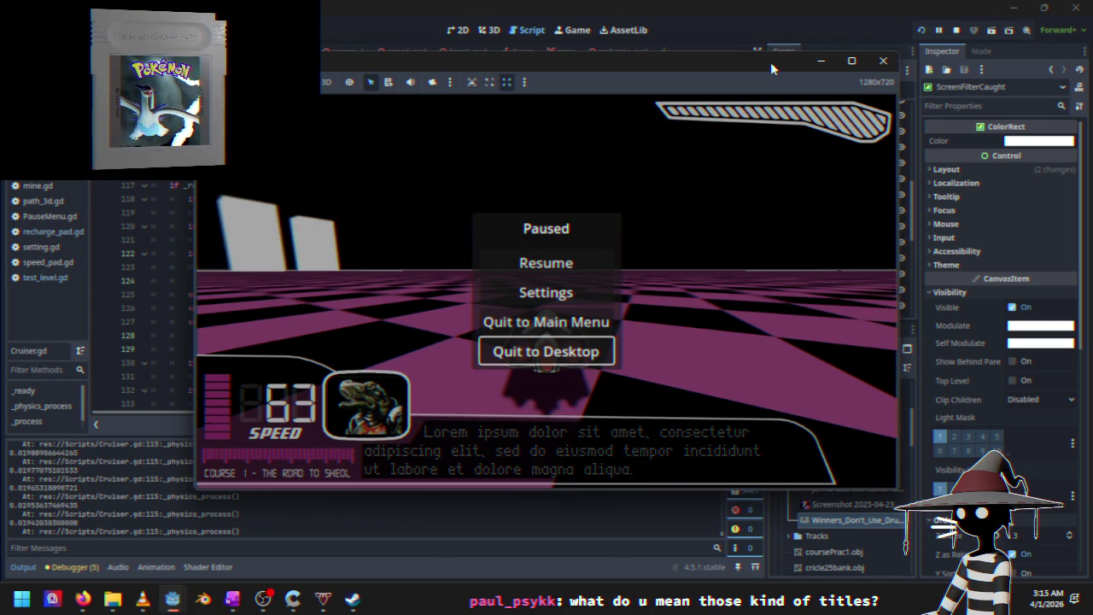
key(Return)
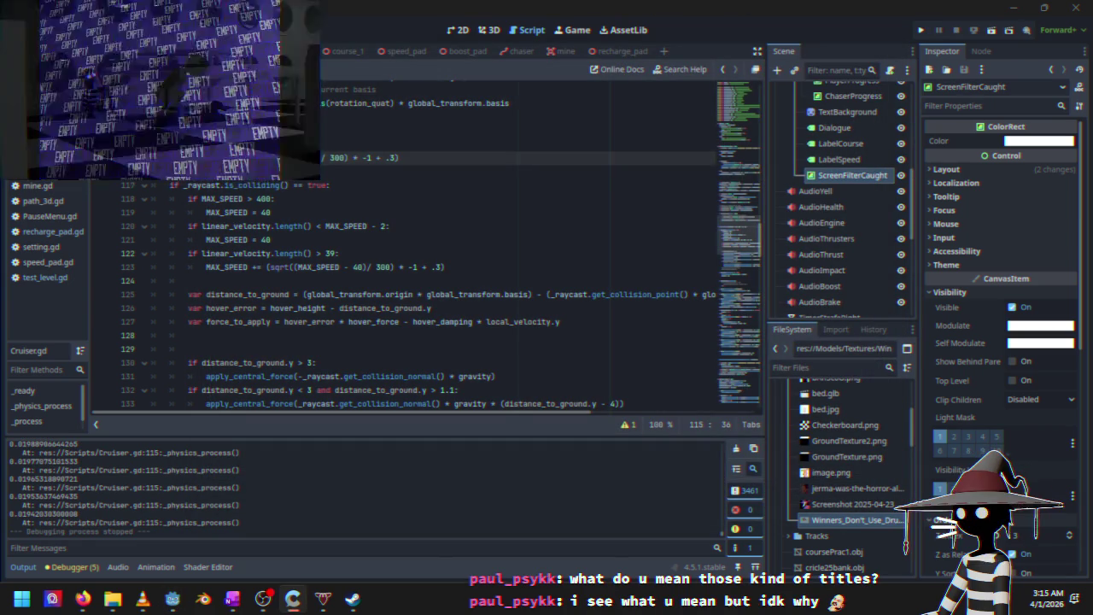
click(267, 212)
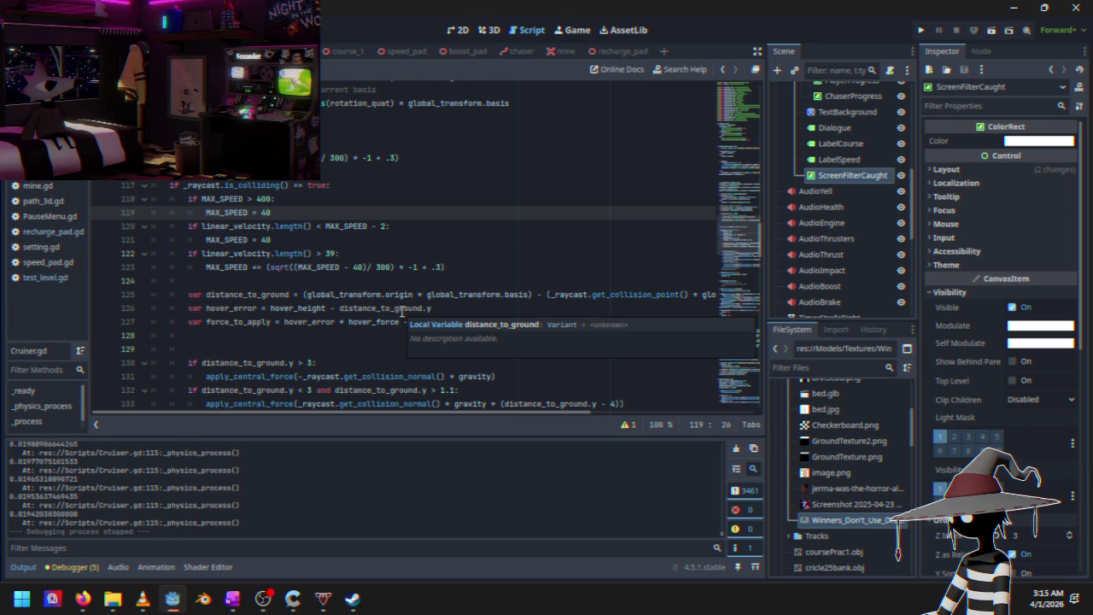
text(5)
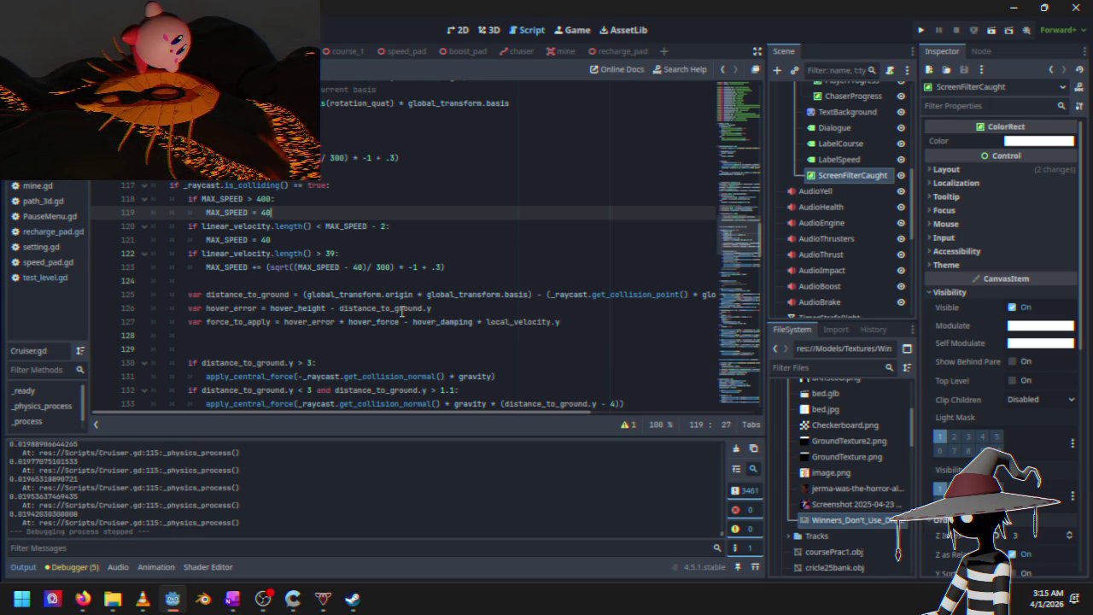
Change line 121's MAX_SPEED reset from 40 to 45 and line 122's threshold from 39 to 44
click(282, 245)
key(BackSpace)
text(5)
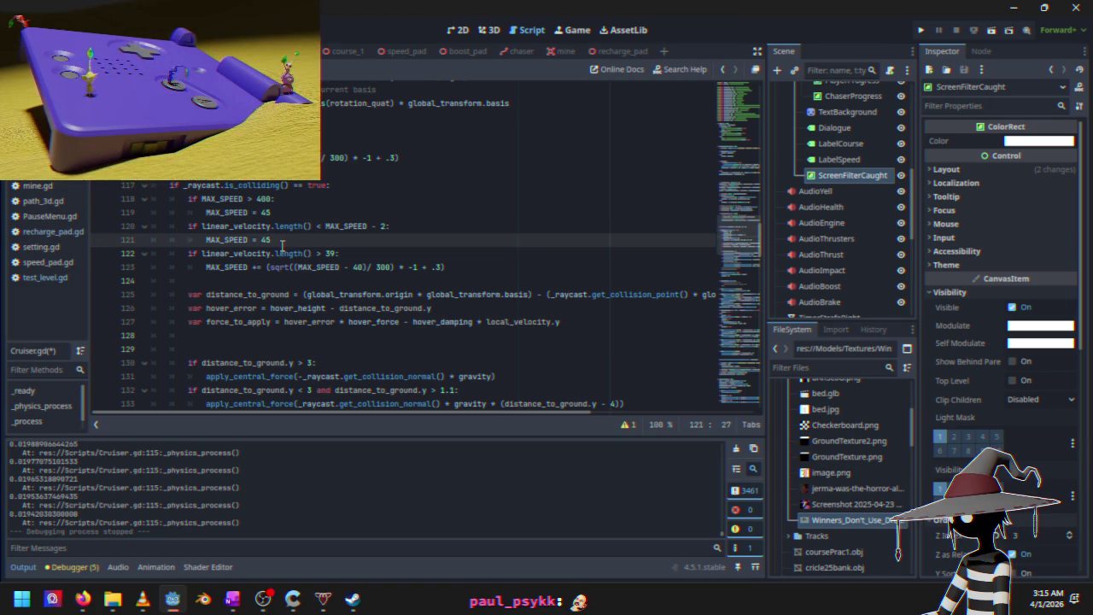
click(331, 253)
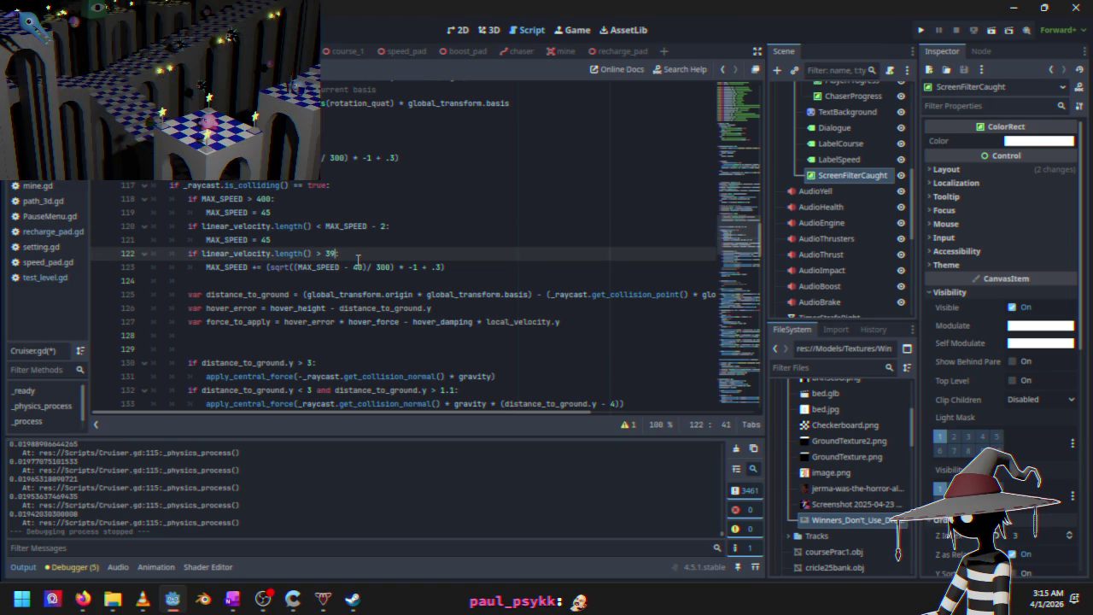
key(BackSpace)
key(BackSpace)
text(44)
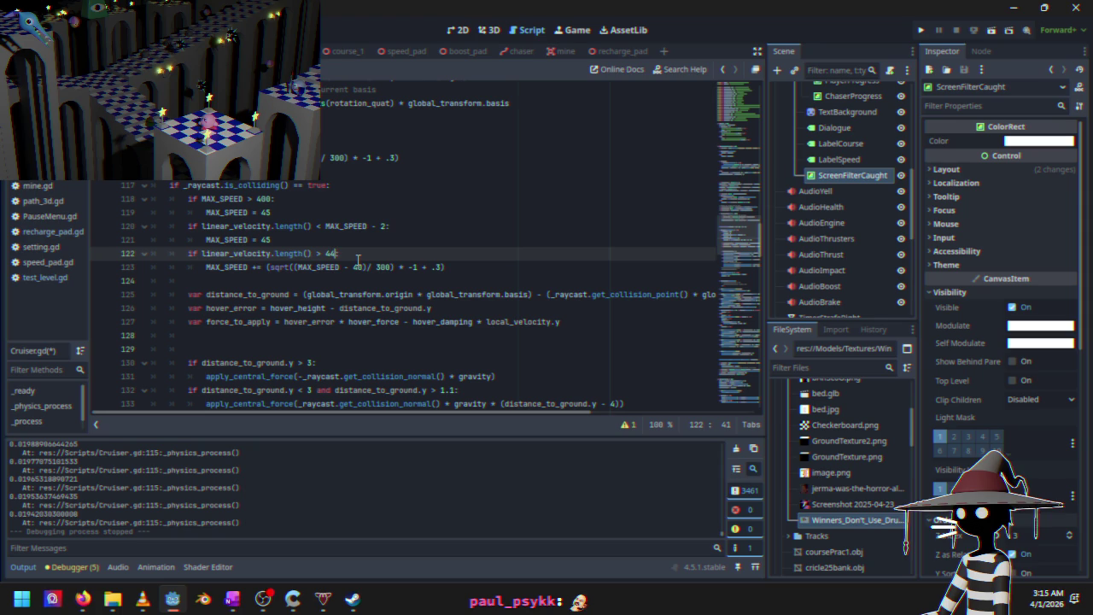
Change line 123's MAX_SPEED - 40 to 45 and run the game to test
click(366, 267)
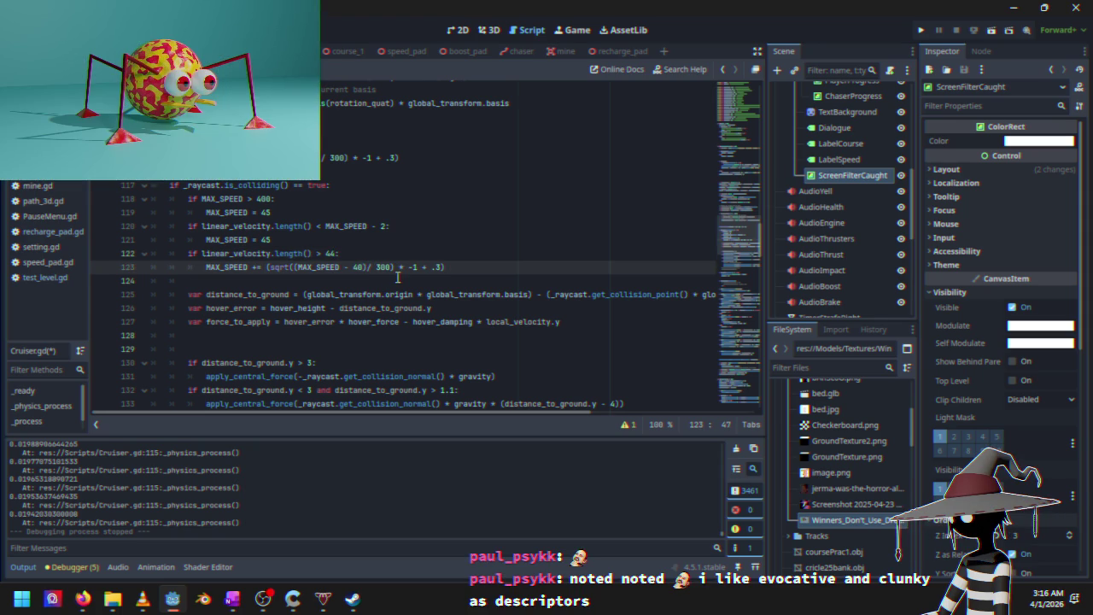
key(BackSpace)
text(5)
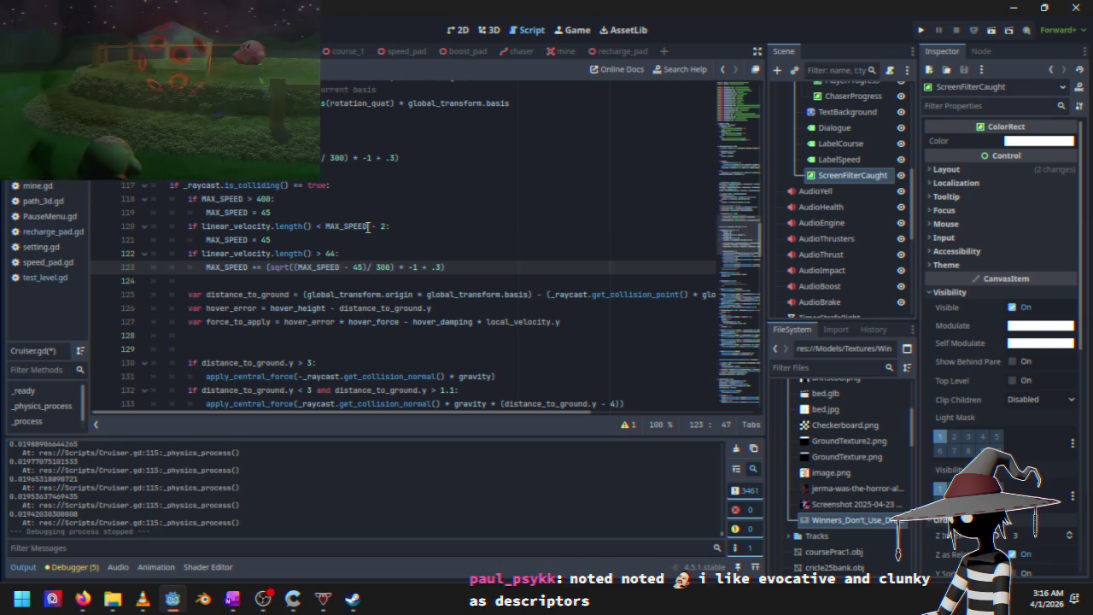
key(Up)
key(Up)
key(Up)
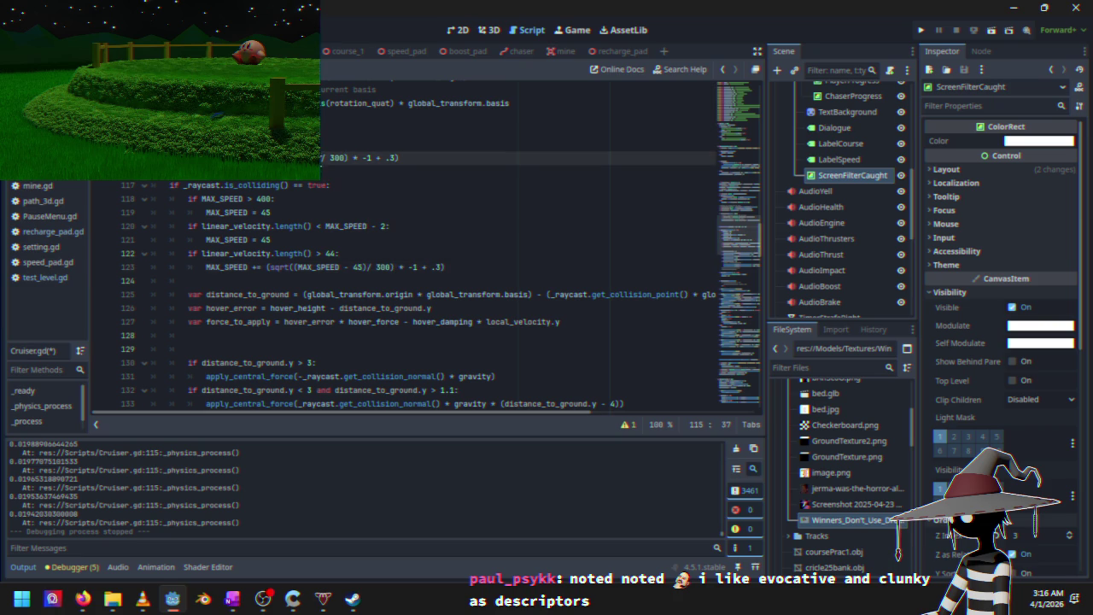
key(Left)
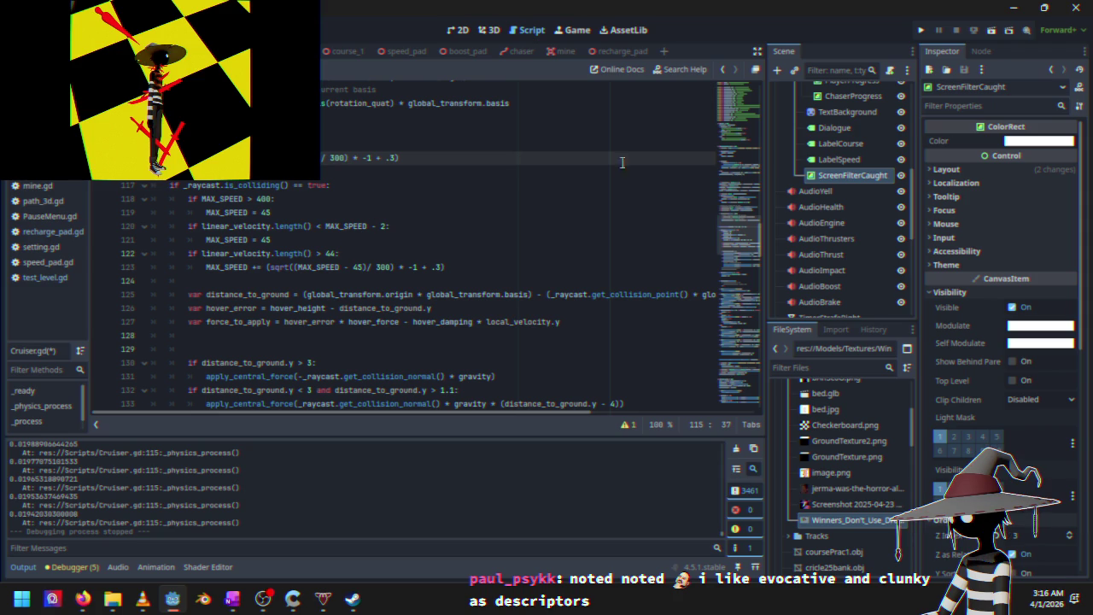
click(921, 30)
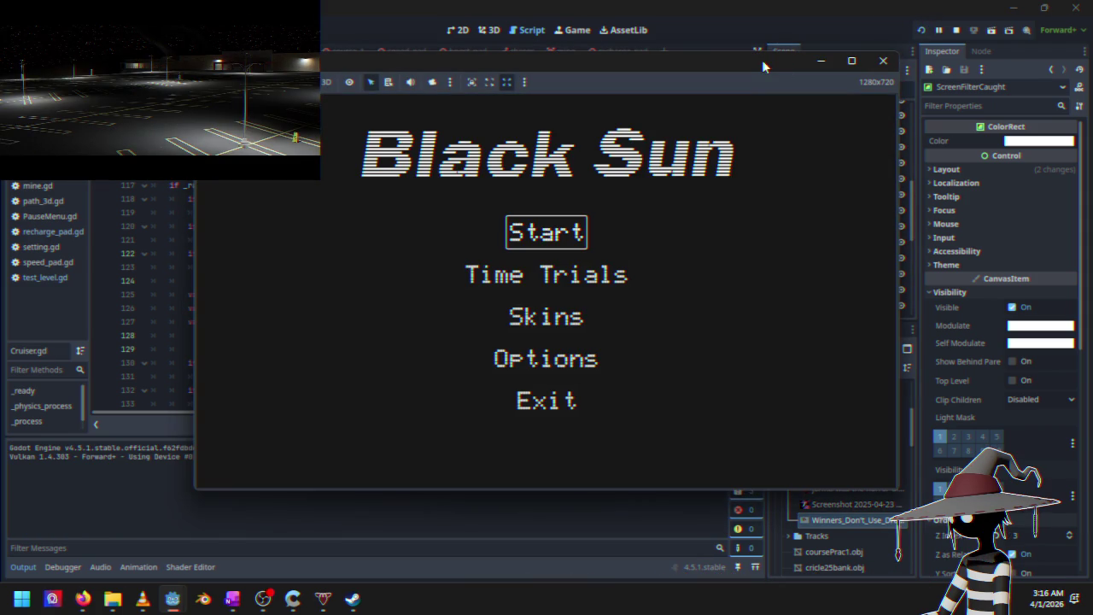
Start a Time Trials race on Course 1 and accelerate the cruiser to try the 45 values
key(Down)
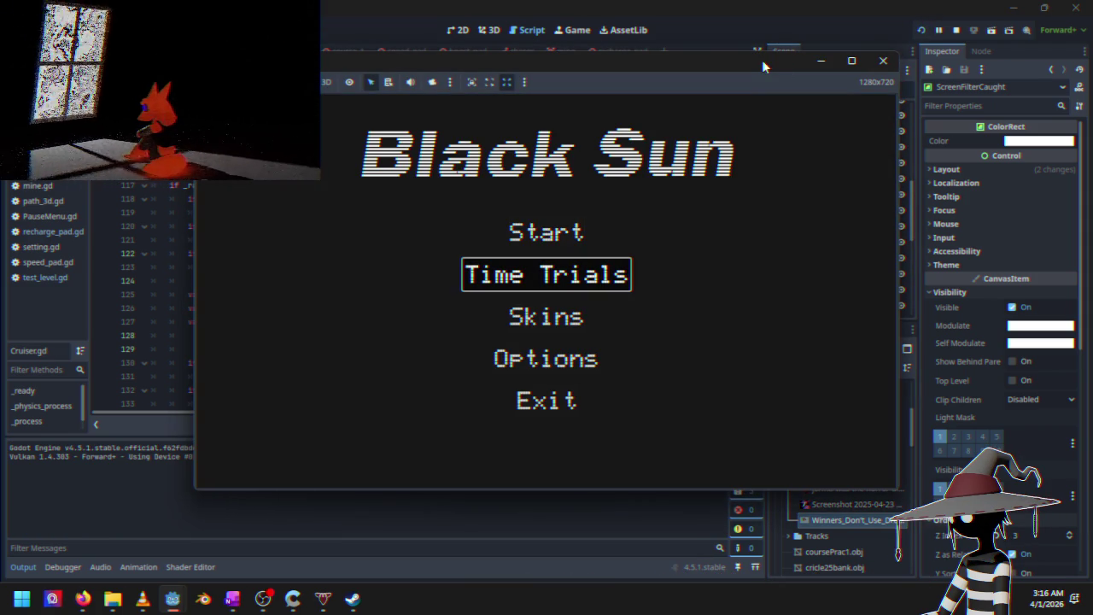
key(Return)
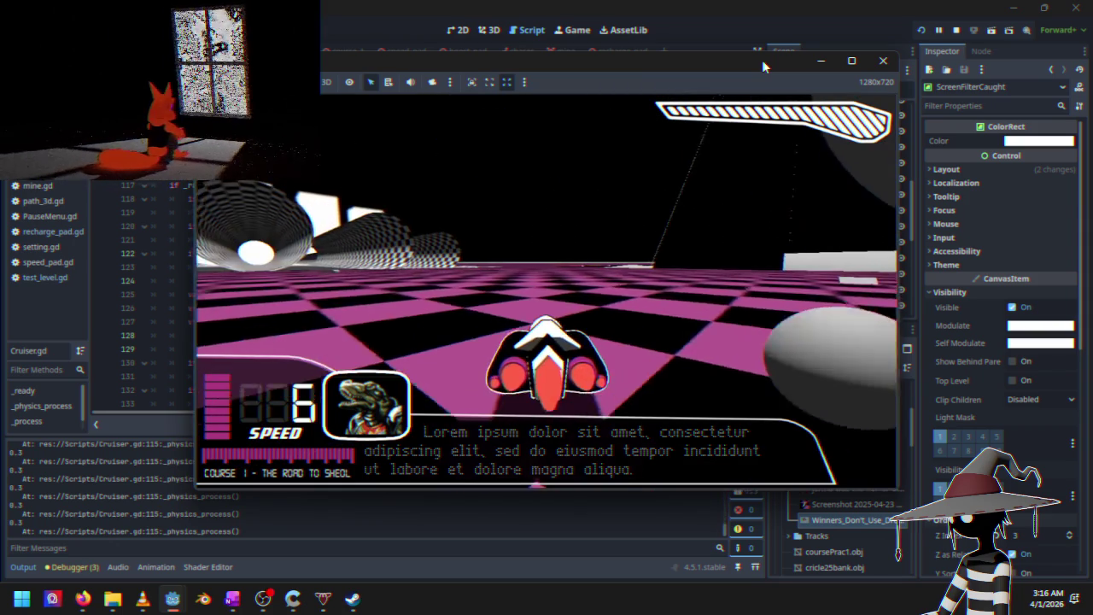
key(Up)
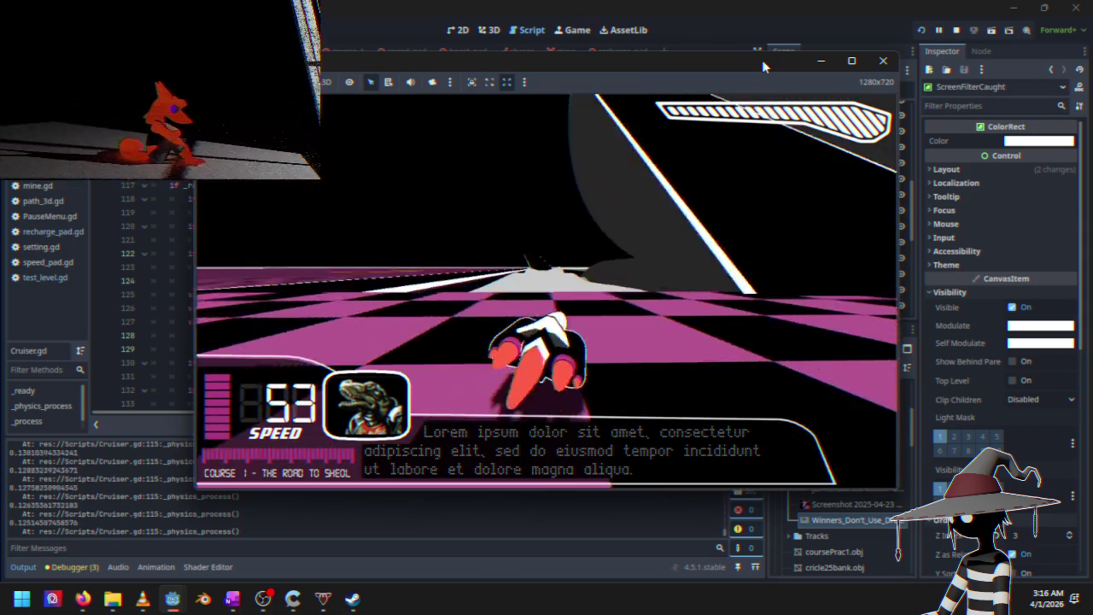